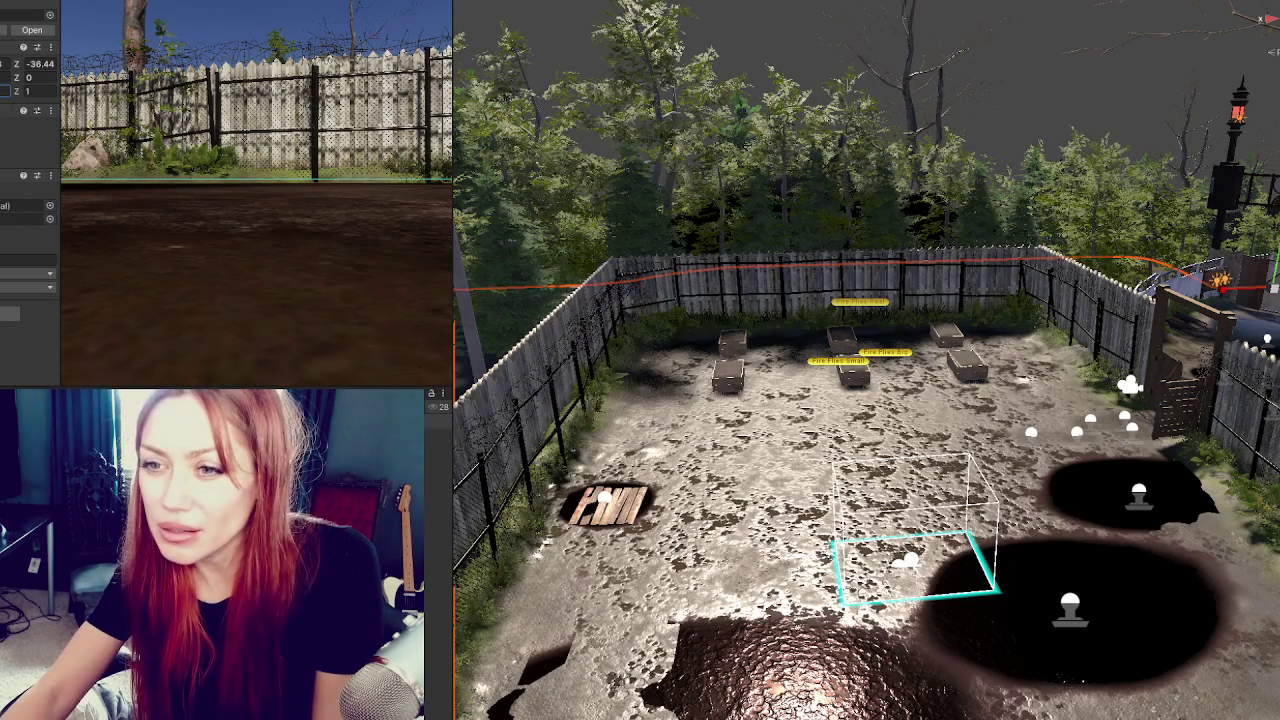
Retexture the yard terrain with tiled ground and raise the grass strip into mossy mounds.
{"action": "scroll", "coordinate": [30, 200], "scroll_direction": "down", "scroll_amount": 5}
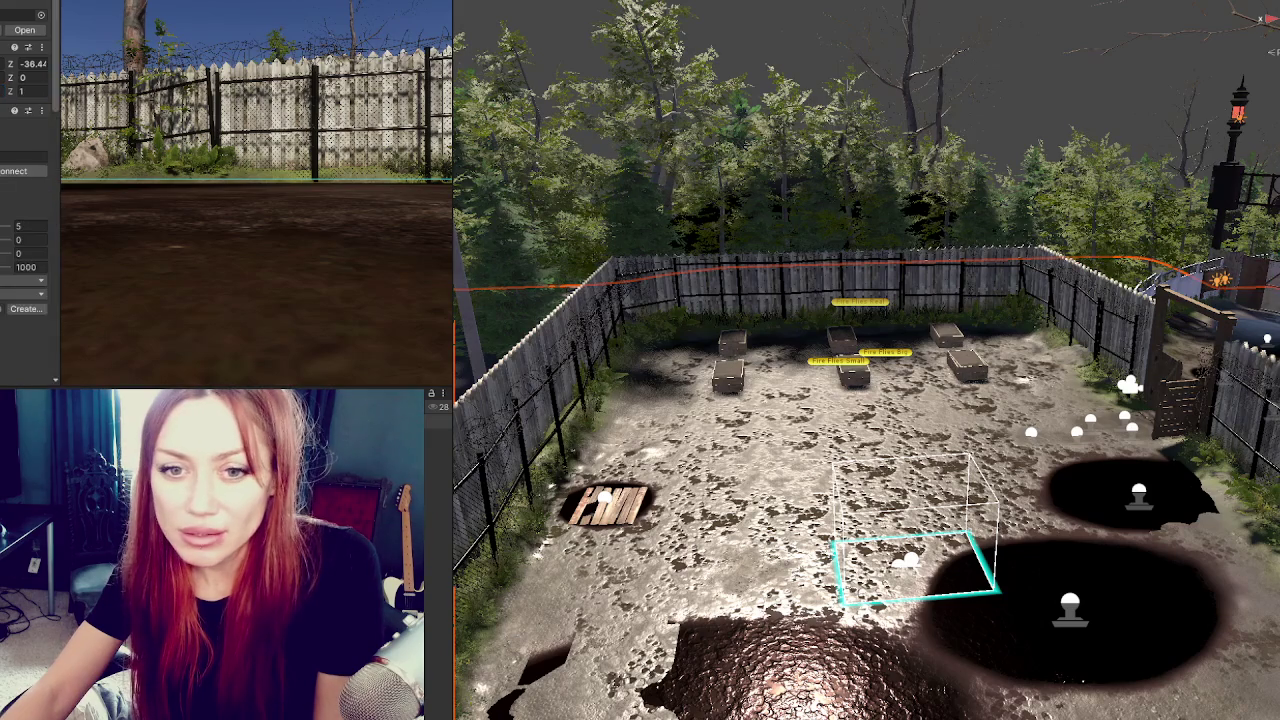
{"action": "scroll", "coordinate": [30, 200], "scroll_direction": "down", "scroll_amount": 5}
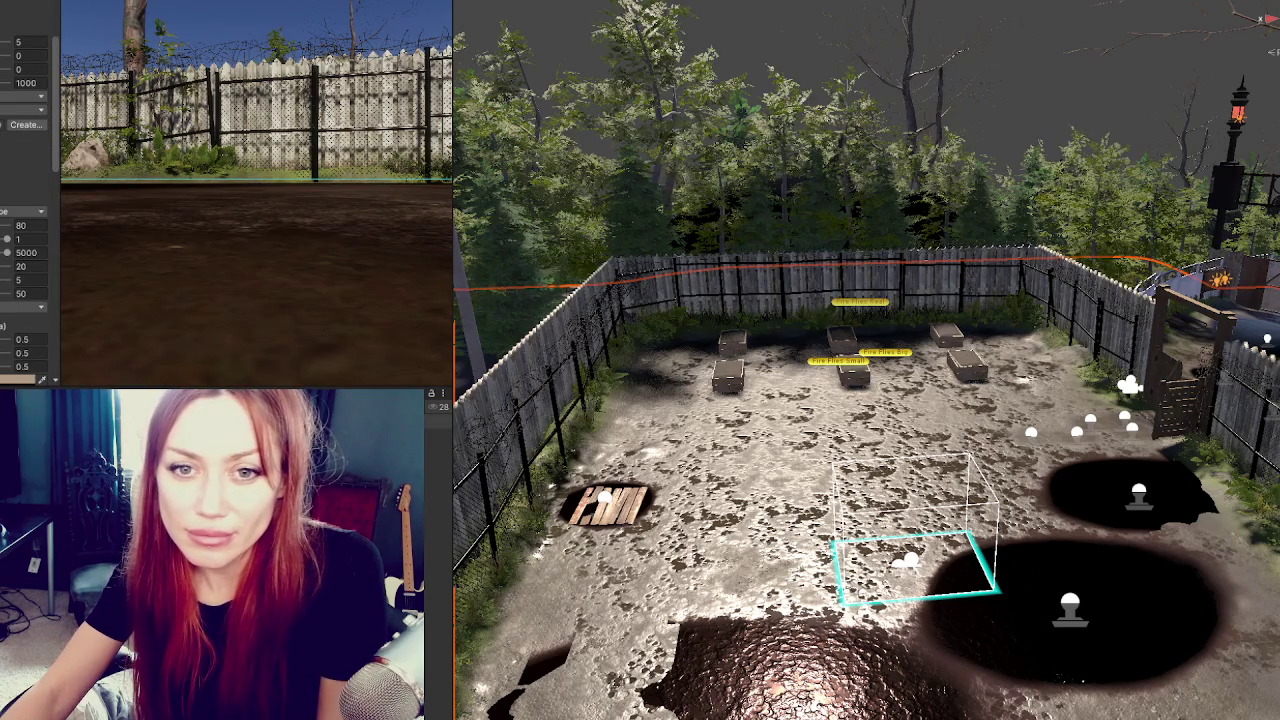
{"action": "scroll", "coordinate": [30, 200], "scroll_direction": "down", "scroll_amount": 2}
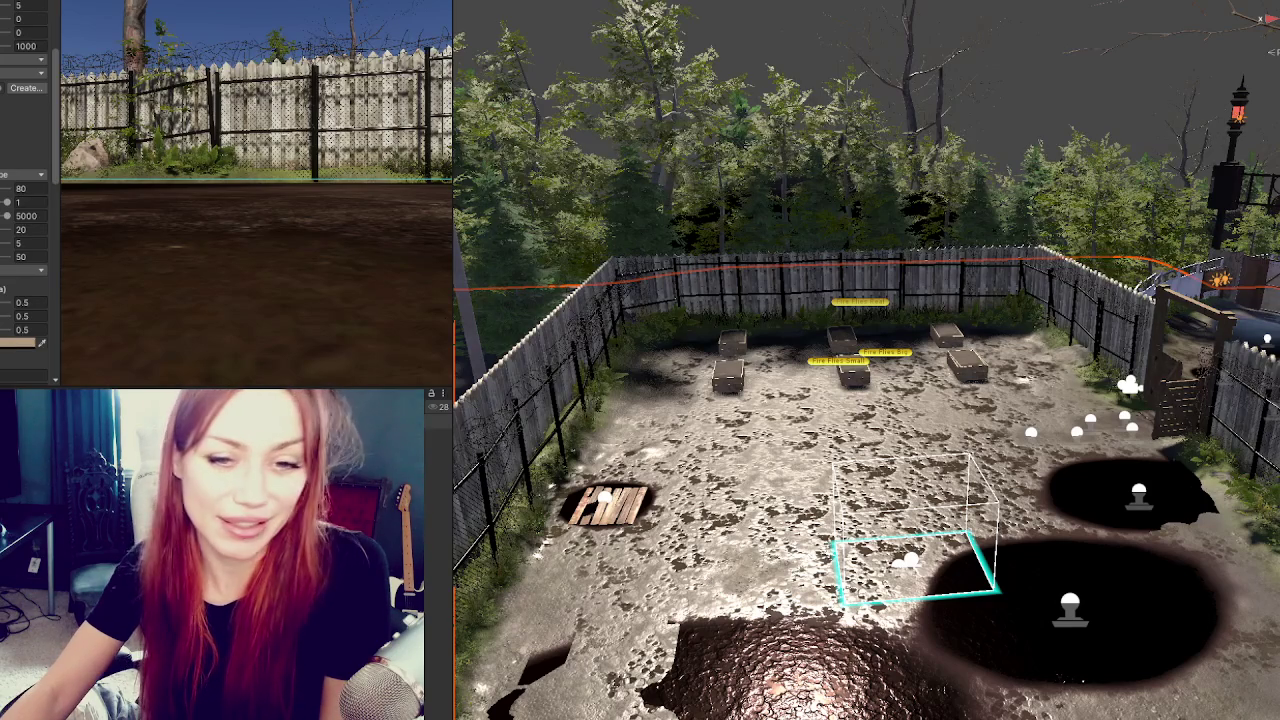
{"action": "scroll", "coordinate": [30, 200], "scroll_direction": "down", "scroll_amount": 5}
{"action": "scroll", "coordinate": [25, 200], "scroll_direction": "down", "scroll_amount": 8}
{"action": "scroll", "coordinate": [25, 200], "scroll_direction": "up", "scroll_amount": 2}
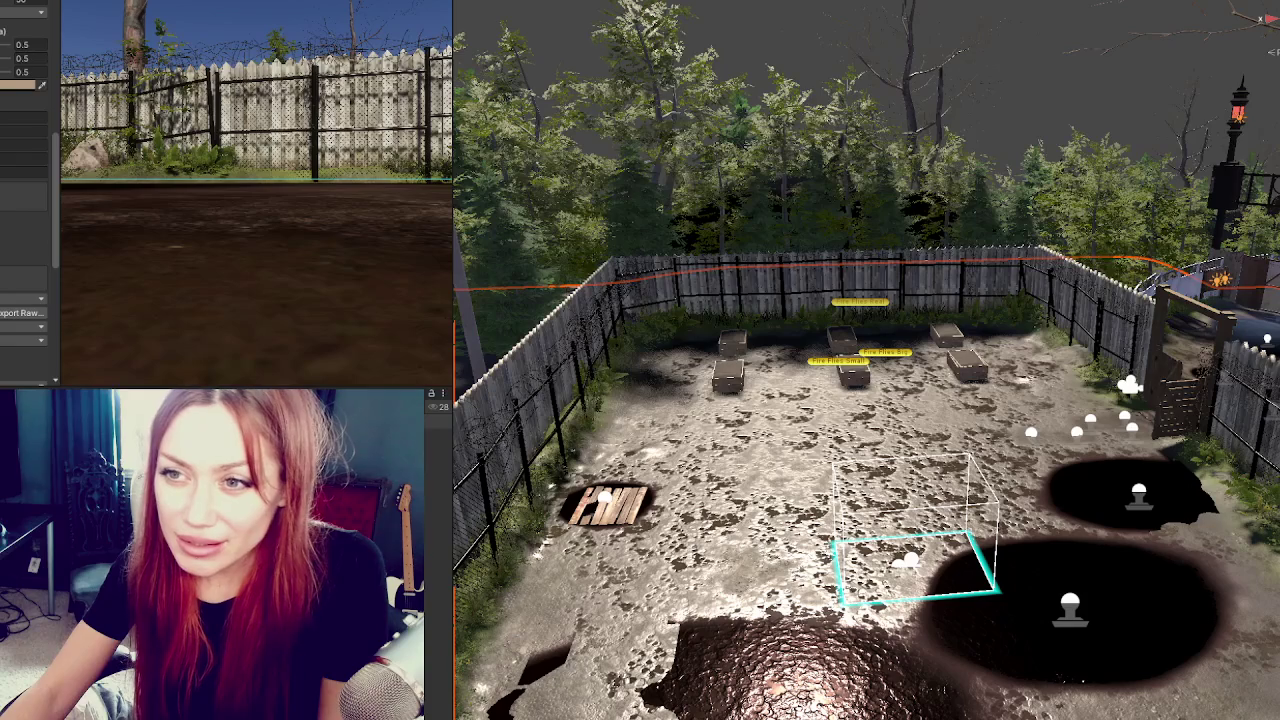
{"action": "scroll", "coordinate": [25, 200], "scroll_direction": "down", "scroll_amount": 2}
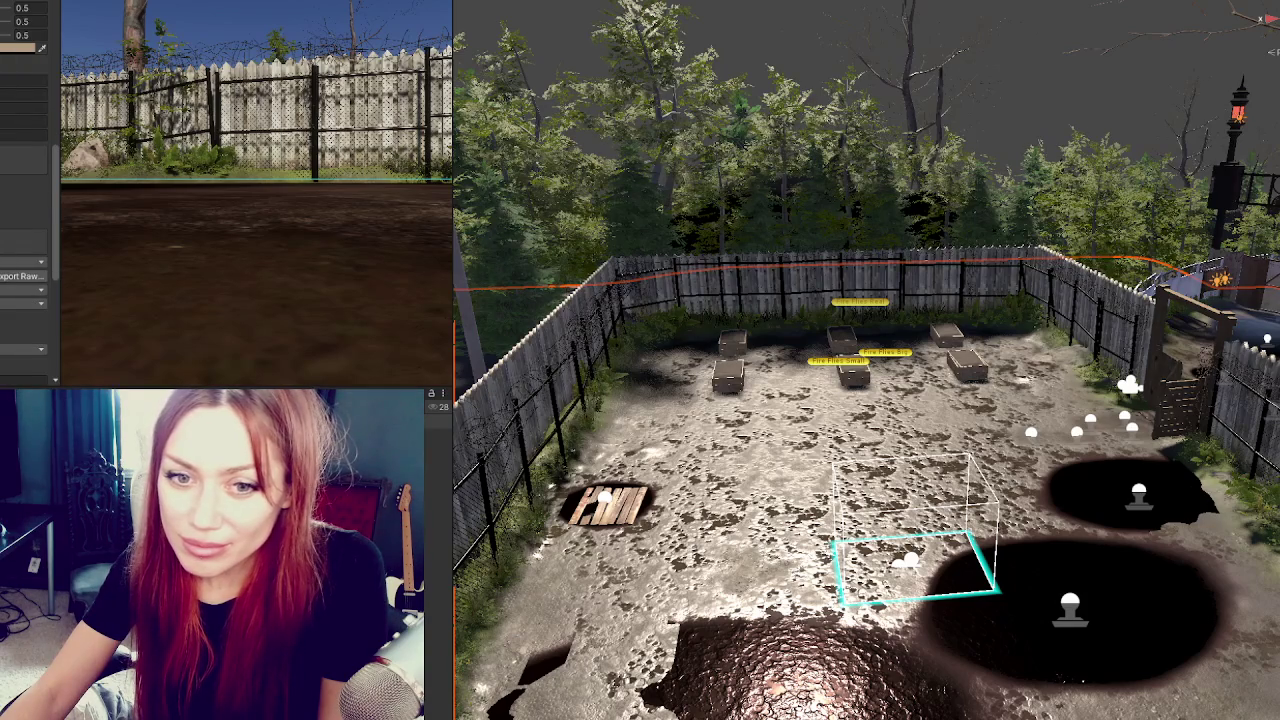
{"action": "scroll", "coordinate": [25, 200], "scroll_direction": "down", "scroll_amount": 2}
{"action": "scroll", "coordinate": [25, 200], "scroll_direction": "down", "scroll_amount": 2}
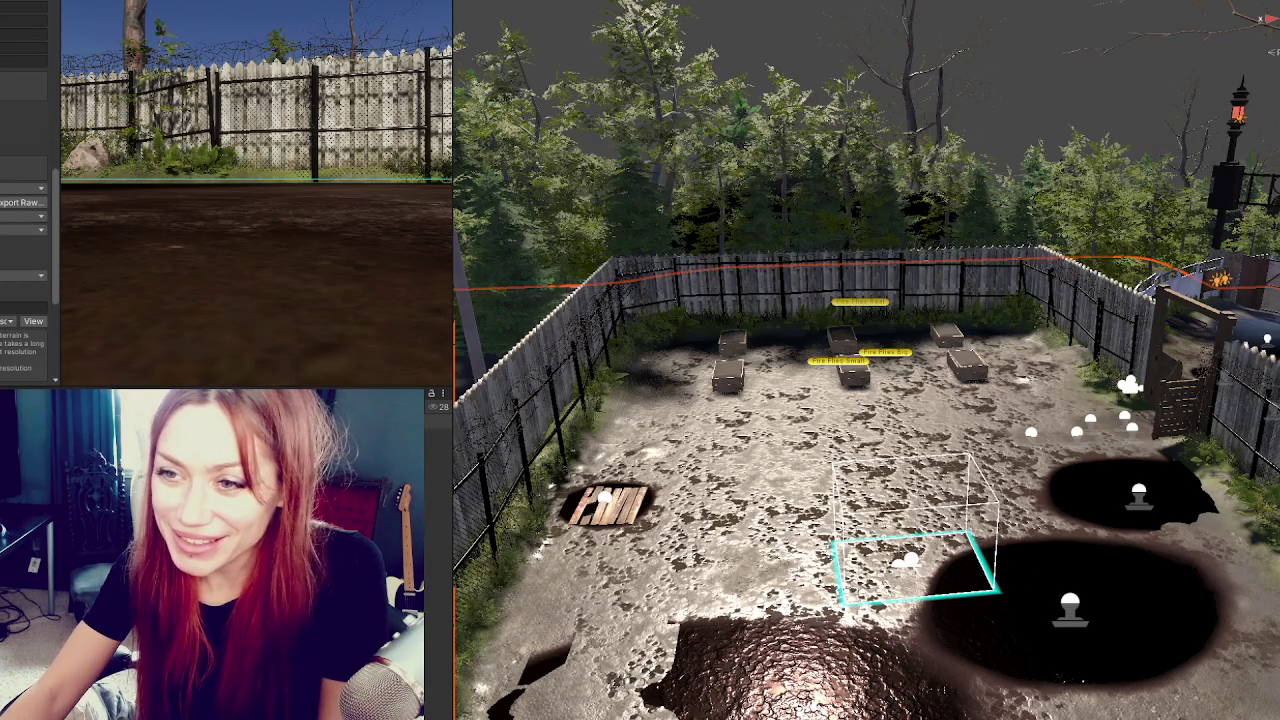
{"action": "scroll", "coordinate": [25, 250], "scroll_direction": "down", "scroll_amount": 4}
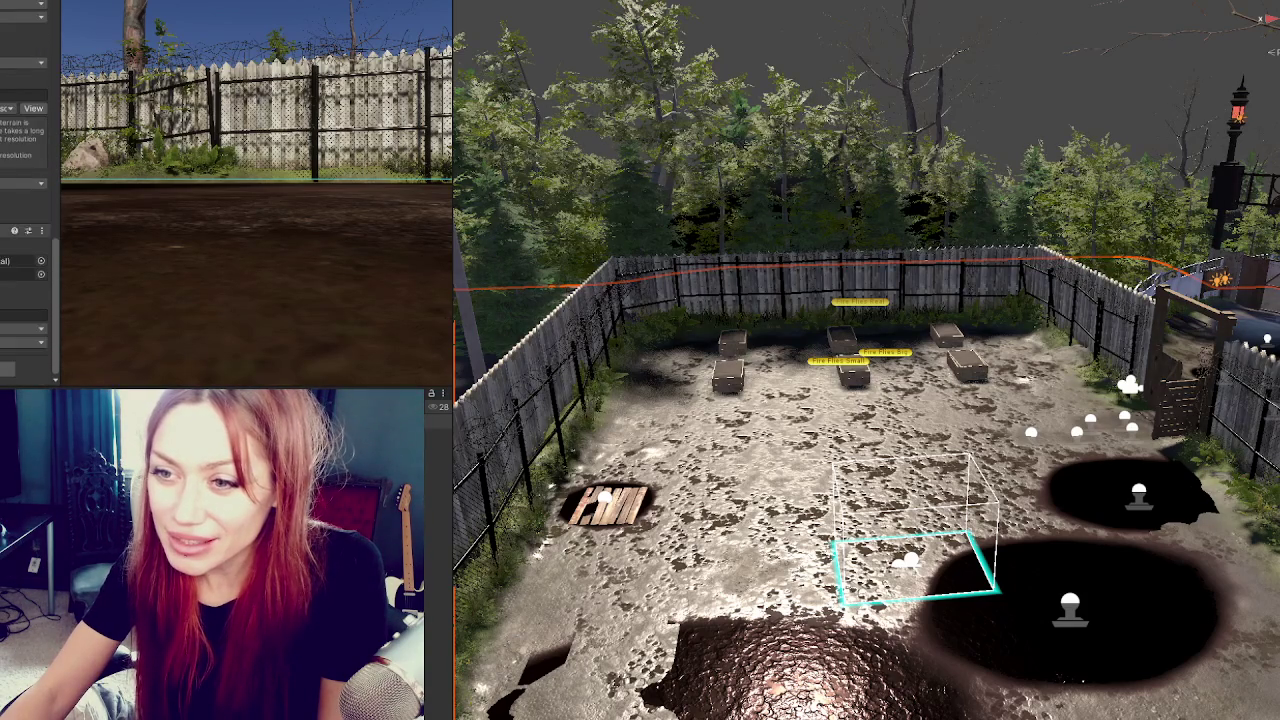
{"action": "scroll", "coordinate": [25, 200], "scroll_direction": "up", "scroll_amount": 8}
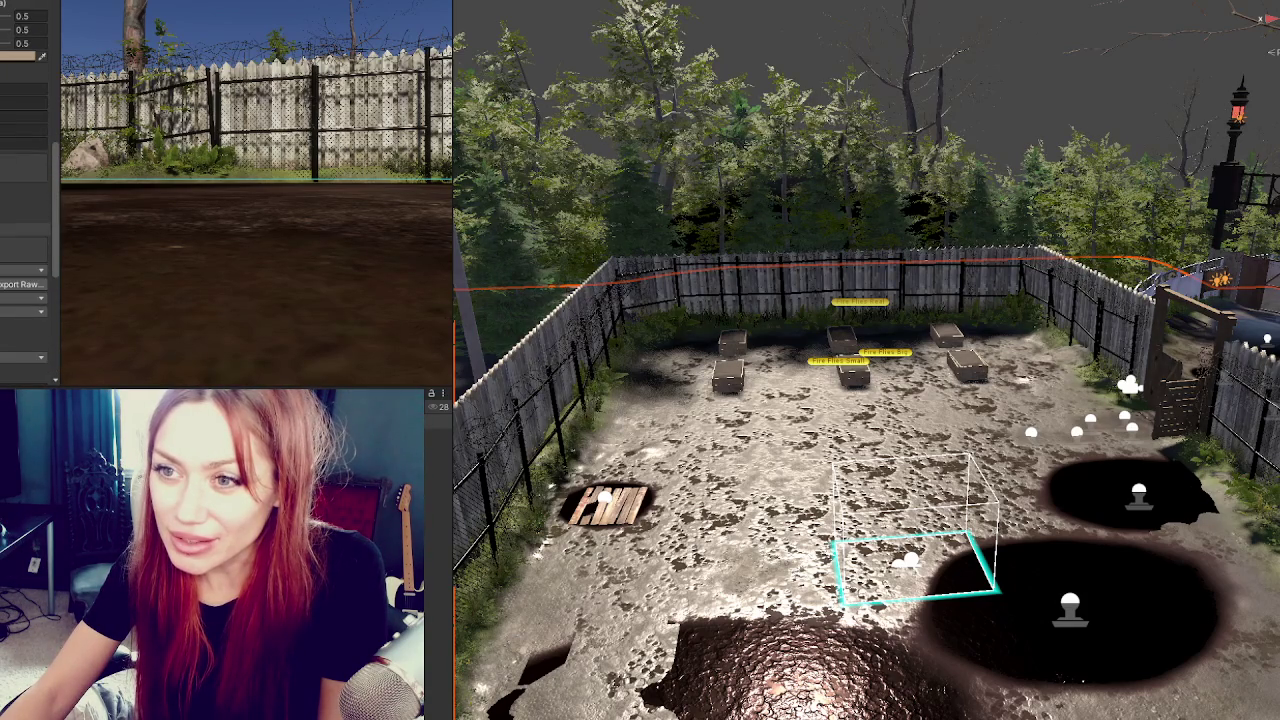
{"action": "scroll", "coordinate": [25, 200], "scroll_direction": "up", "scroll_amount": 2}
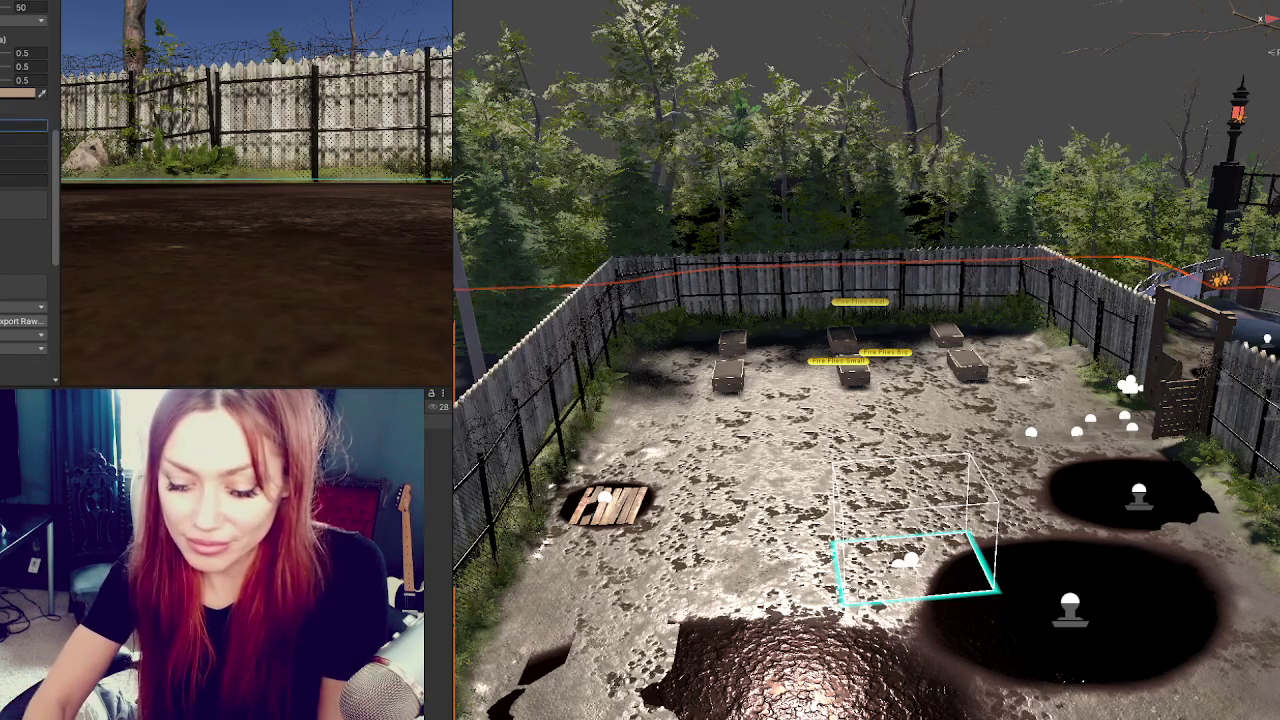
{"action": "left_click", "coordinate": [25, 140]}
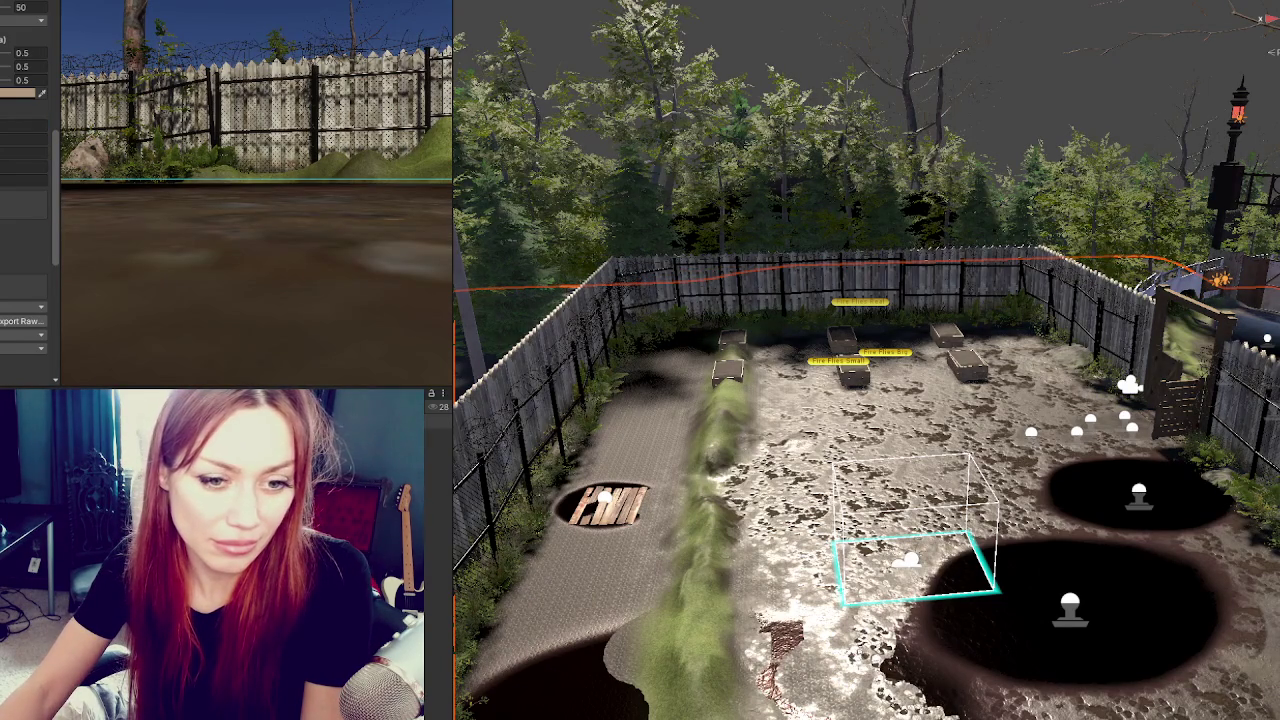
{"action": "left_click", "coordinate": [24, 153]}
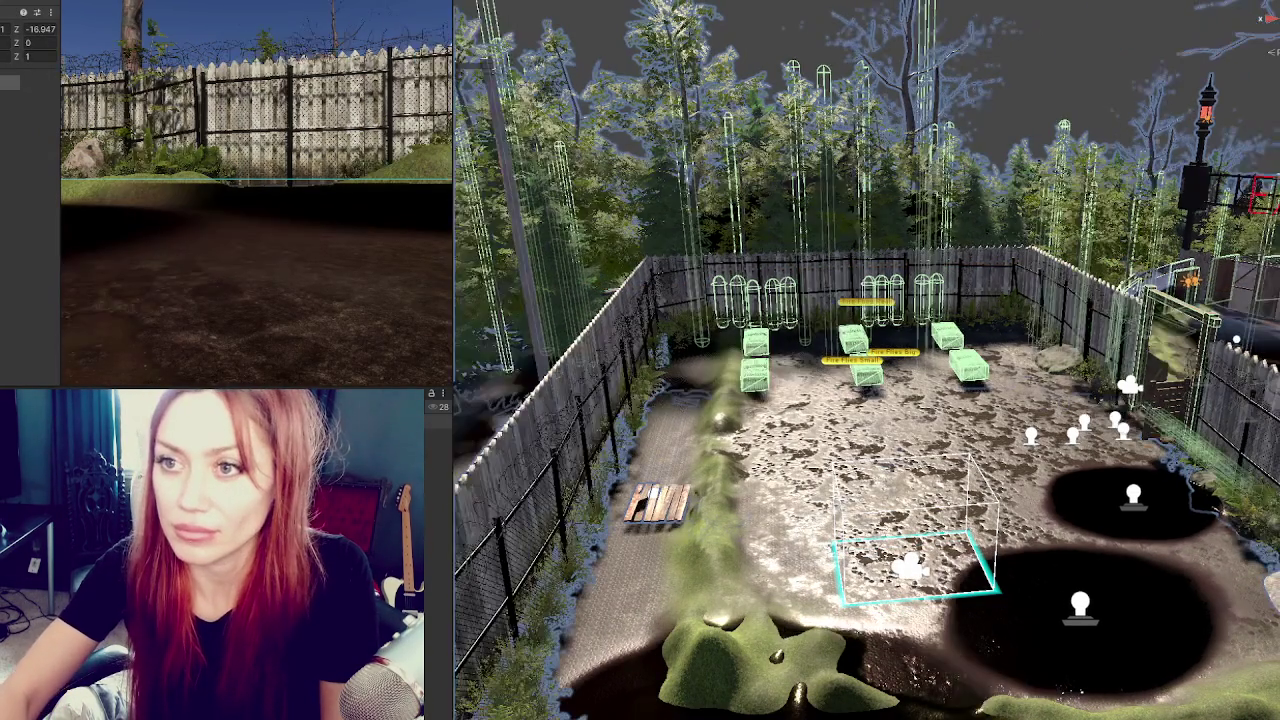
Drag the game camera forward to Z -34.19, then check the yard and planters.
{"action": "left_click", "coordinate": [30, 56]}
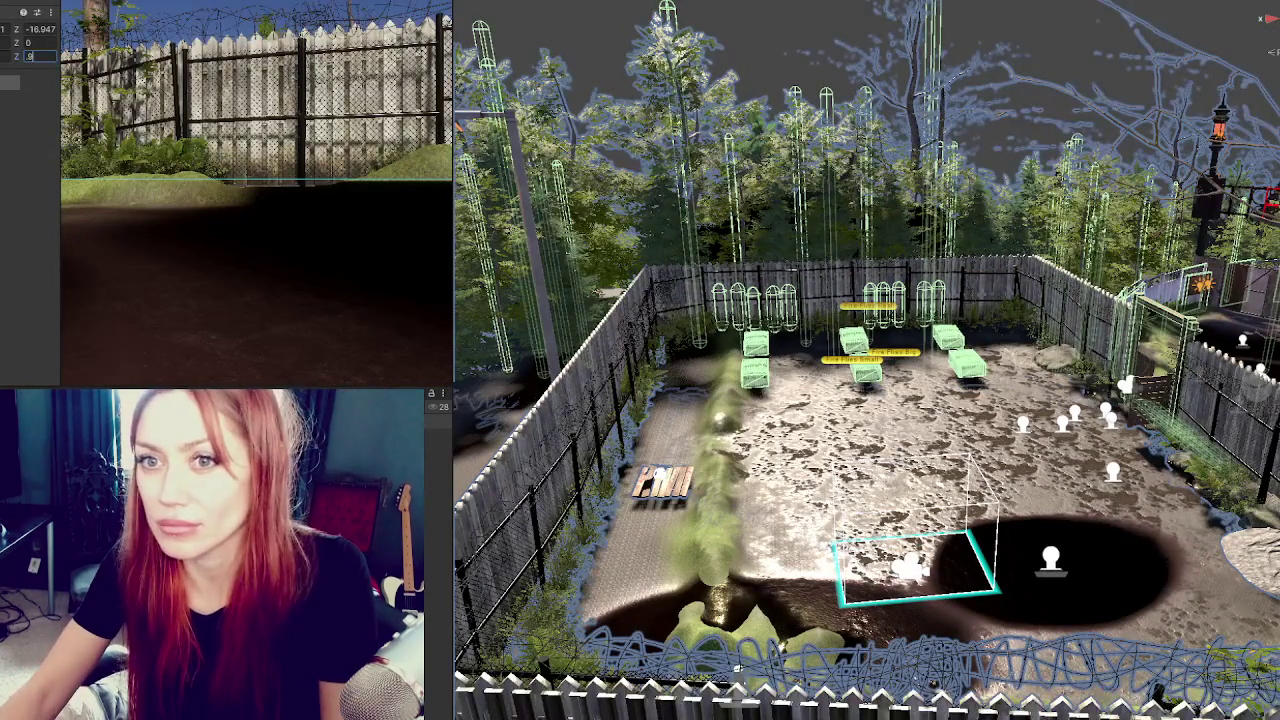
{"action": "mouse_move", "coordinate": [704, 328]}
{"action": "left_mouse_down"}
{"action": "mouse_move", "coordinate": [912, 374]}
{"action": "mouse_move", "coordinate": [800, 370]}
{"action": "left_mouse_up"}
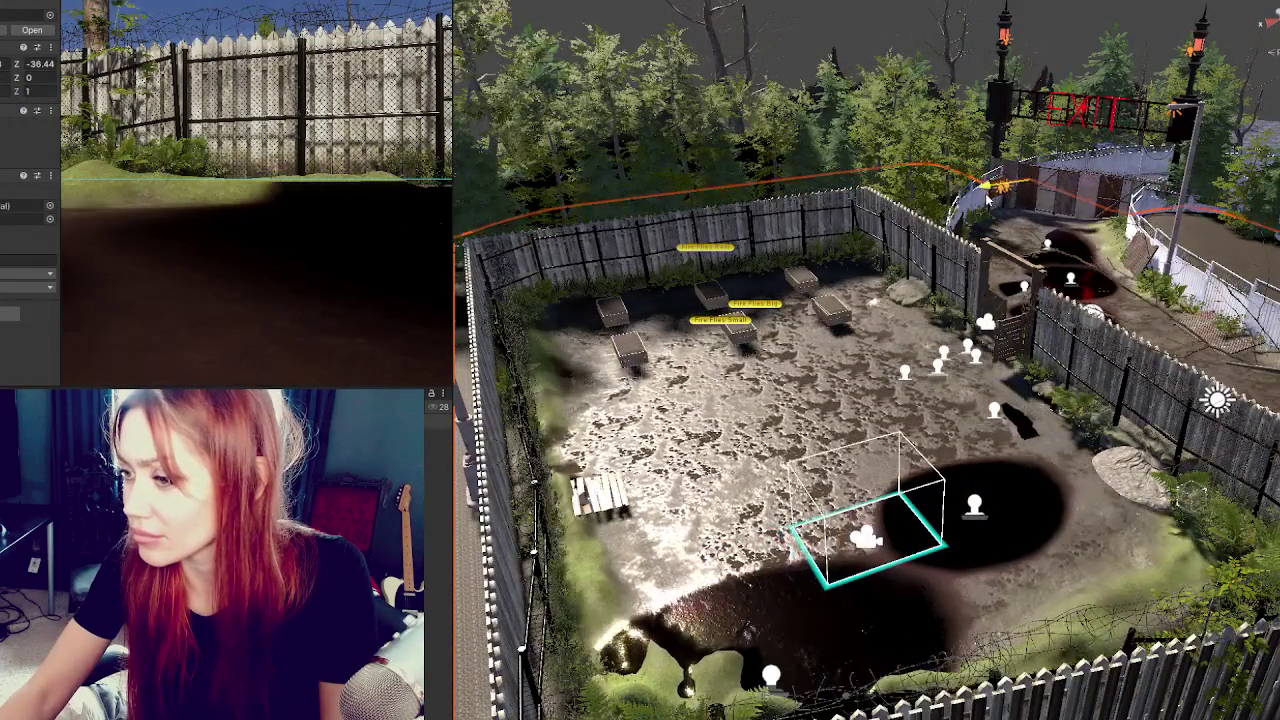
{"action": "mouse_move", "coordinate": [986, 196]}
{"action": "left_mouse_down"}
{"action": "mouse_move", "coordinate": [1034, 329]}
{"action": "mouse_move", "coordinate": [663, 292]}
{"action": "left_mouse_up"}
{"action": "scroll", "coordinate": [663, 295], "scroll_direction": "down", "scroll_amount": 3}
{"action": "left_click_drag", "start_coordinate": [635, 183], "coordinate": [656, 184]}
{"action": "mouse_move", "coordinate": [700, 300]}
{"action": "left_mouse_down"}
{"action": "mouse_move", "coordinate": [850, 300]}
{"action": "mouse_move", "coordinate": [880, 180]}
{"action": "mouse_move", "coordinate": [1121, 453]}
{"action": "mouse_move", "coordinate": [1040, 475]}
{"action": "left_mouse_up"}
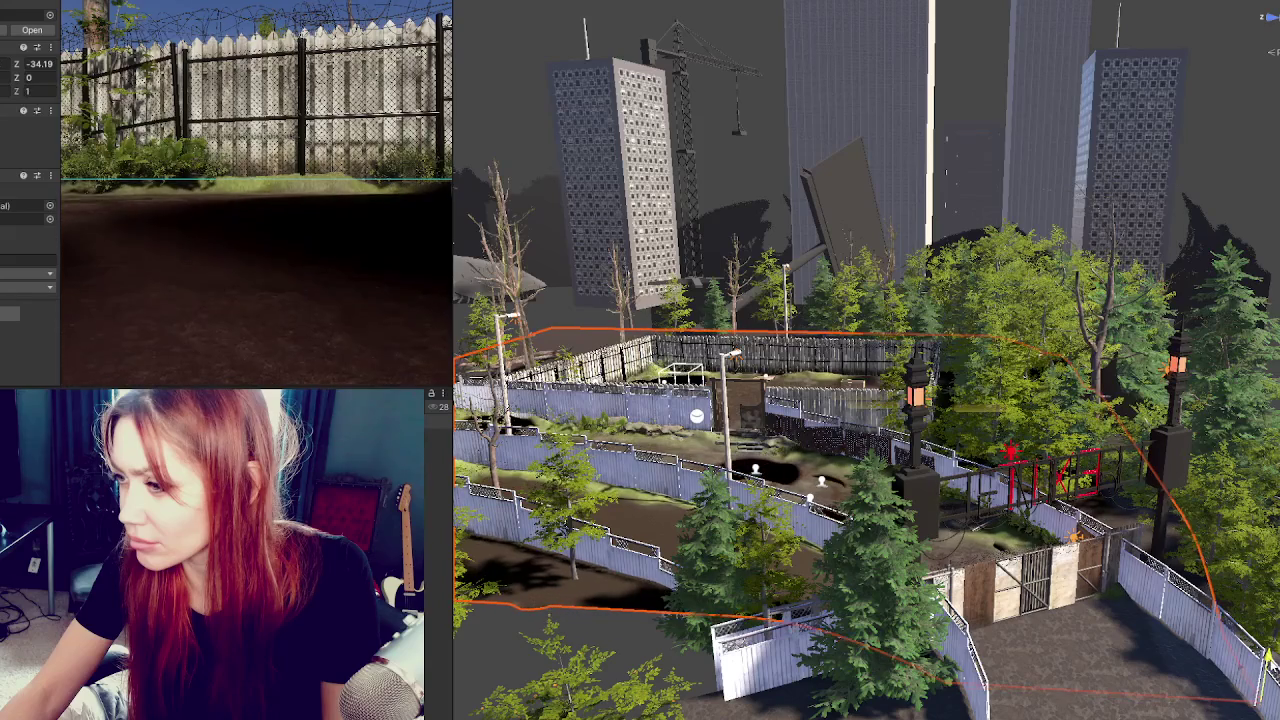
{"action": "scroll", "coordinate": [913, 571], "scroll_direction": "up", "scroll_amount": 5}
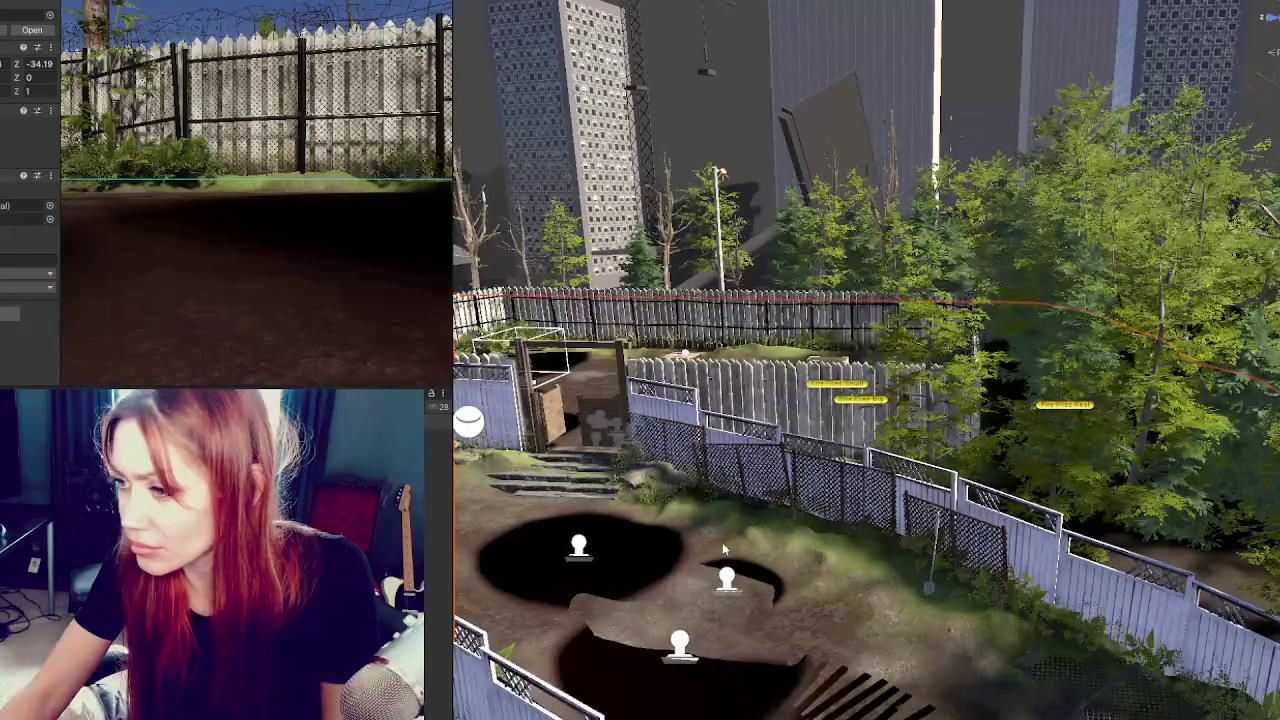
{"action": "scroll", "coordinate": [723, 542], "scroll_direction": "down", "scroll_amount": 5}
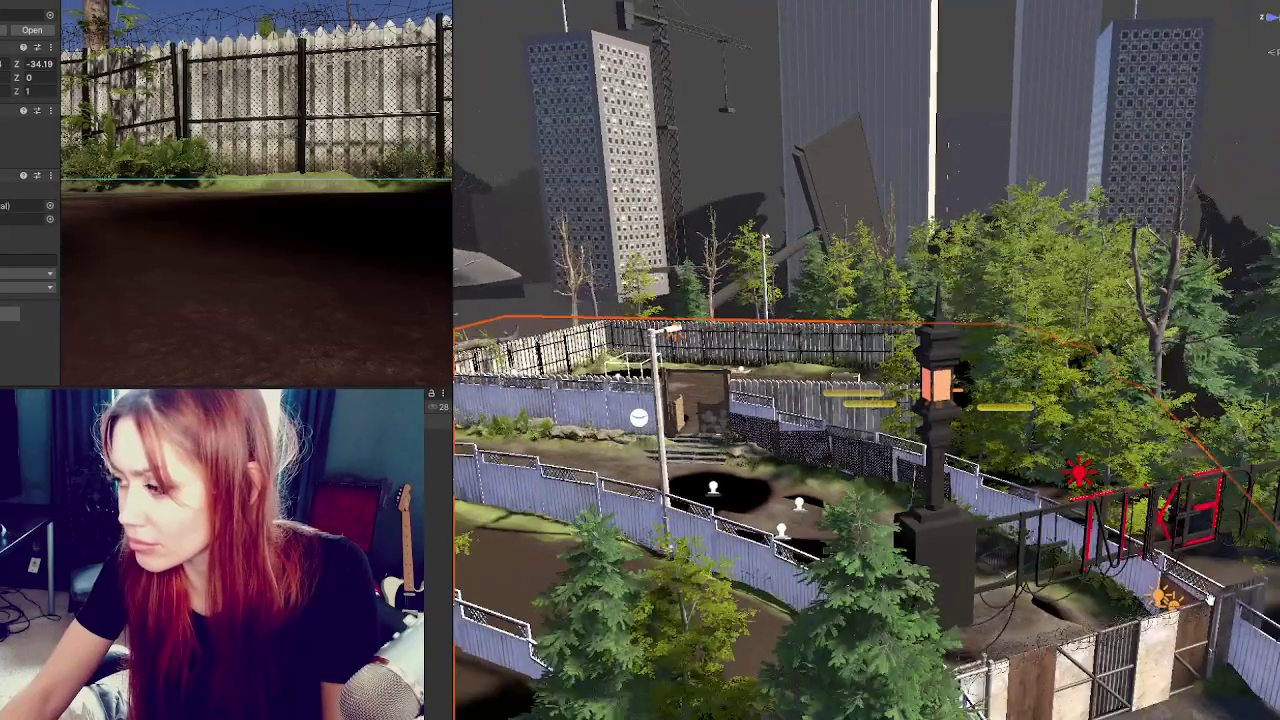
{"action": "mouse_move", "coordinate": [1000, 550]}
{"action": "left_mouse_down"}
{"action": "mouse_move", "coordinate": [1158, 585]}
{"action": "mouse_move", "coordinate": [790, 518]}
{"action": "mouse_move", "coordinate": [924, 388]}
{"action": "mouse_move", "coordinate": [848, 410]}
{"action": "mouse_move", "coordinate": [780, 408]}
{"action": "left_mouse_up"}
{"action": "scroll", "coordinate": [833, 408], "scroll_direction": "down", "scroll_amount": 5}
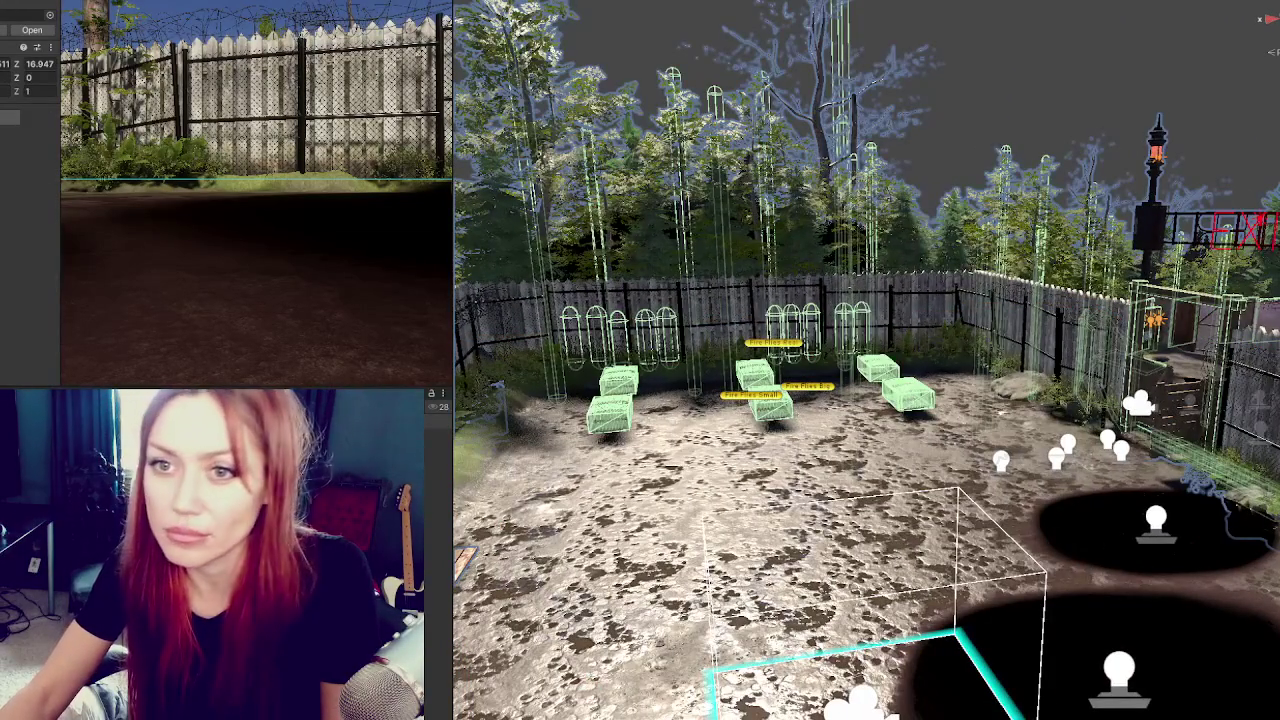
Select the four planters and lower them slightly into the ground.
{"action": "left_click", "coordinate": [770, 405]}
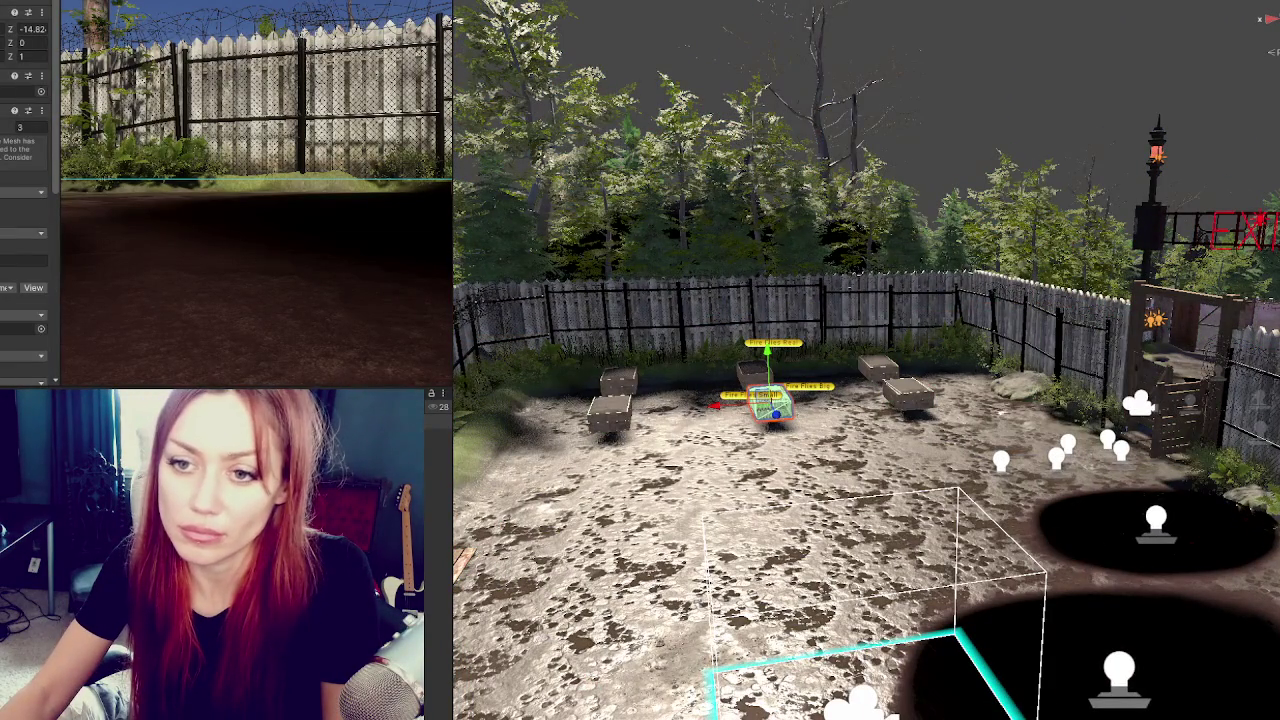
{"action": "left_click", "coordinate": [610, 412]}
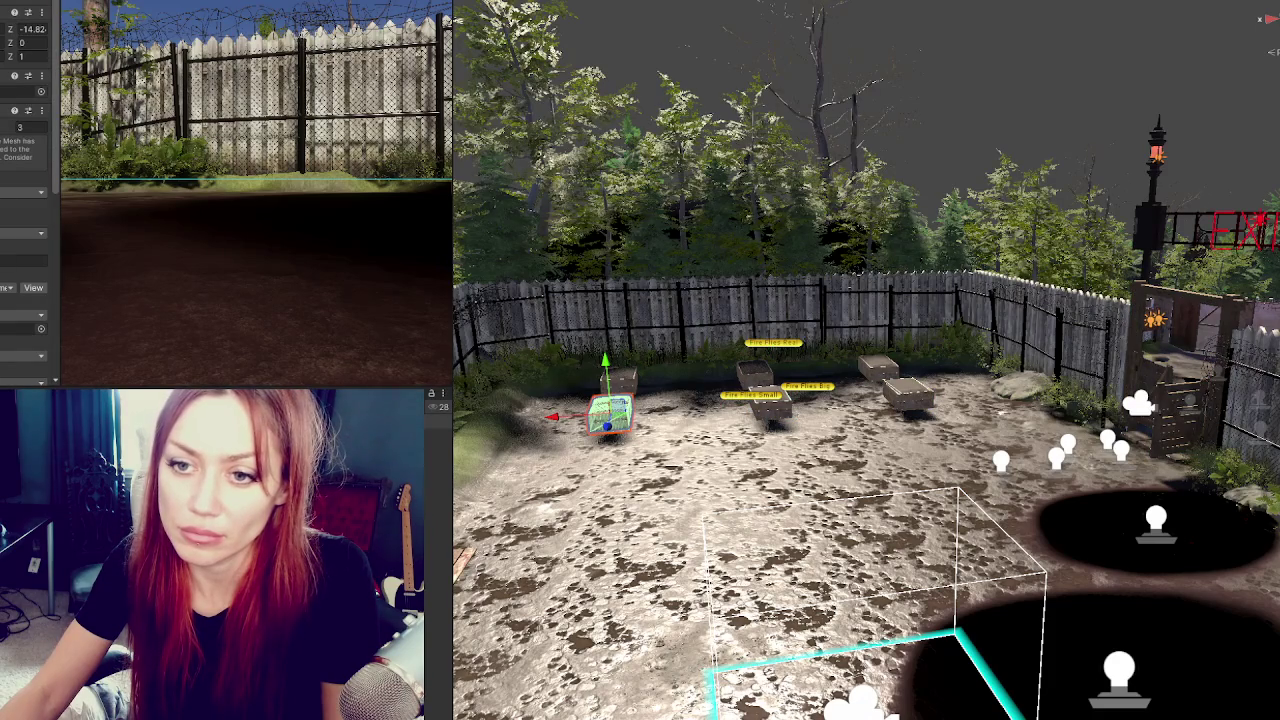
{"action": "left_click", "coordinate": [905, 392], "text": "shift"}
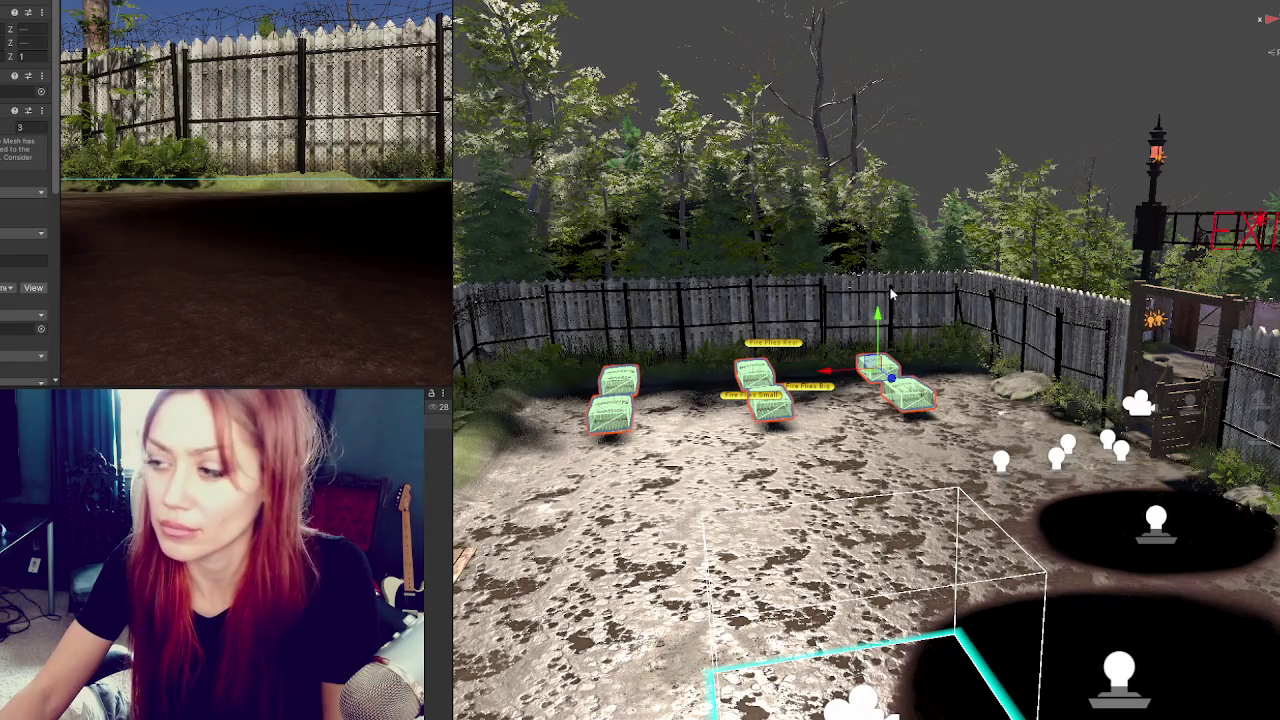
{"action": "left_click_drag", "start_coordinate": [876, 318], "coordinate": [862, 370]}
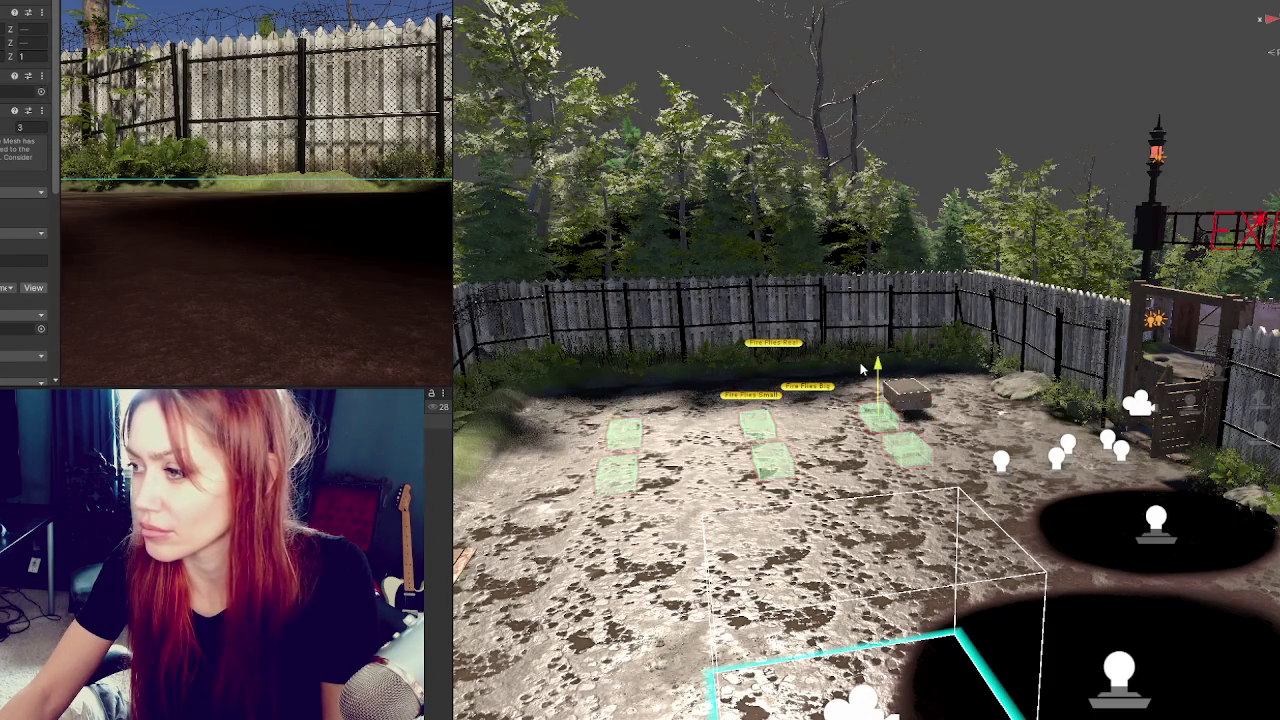
{"action": "key", "text": "ctrl+z"}
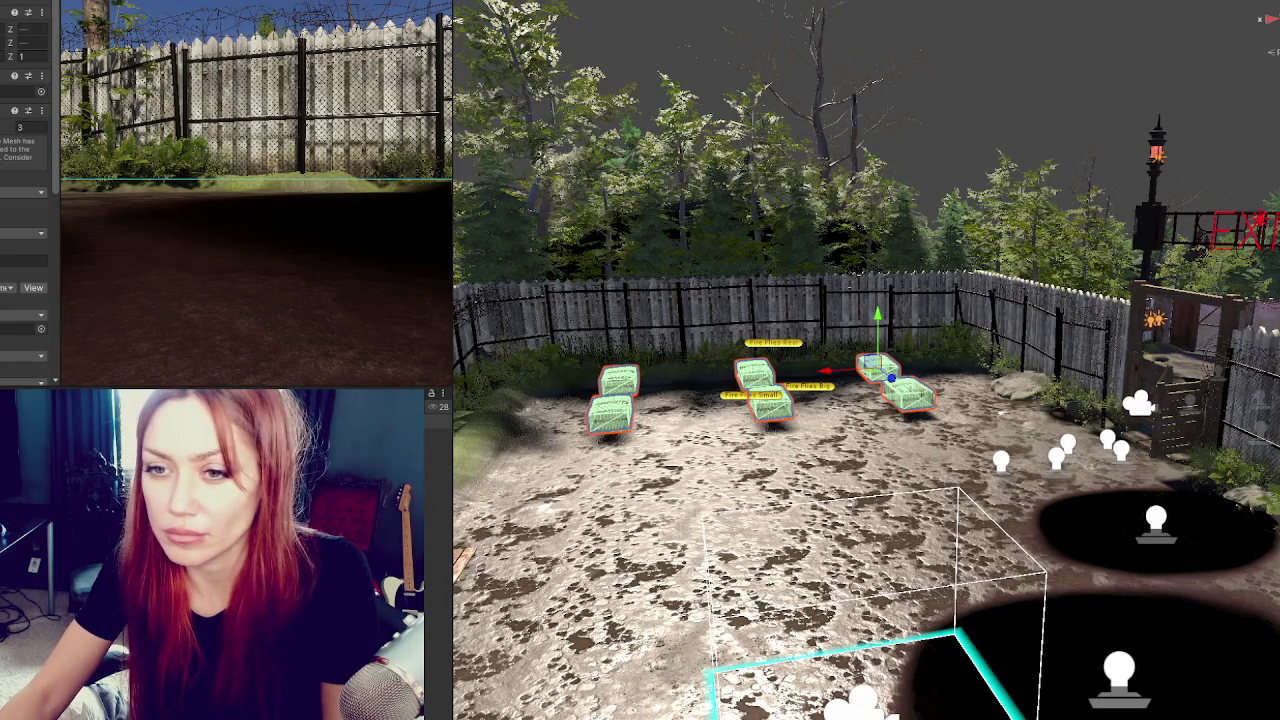
{"action": "left_click_drag", "start_coordinate": [877, 318], "coordinate": [877, 328]}
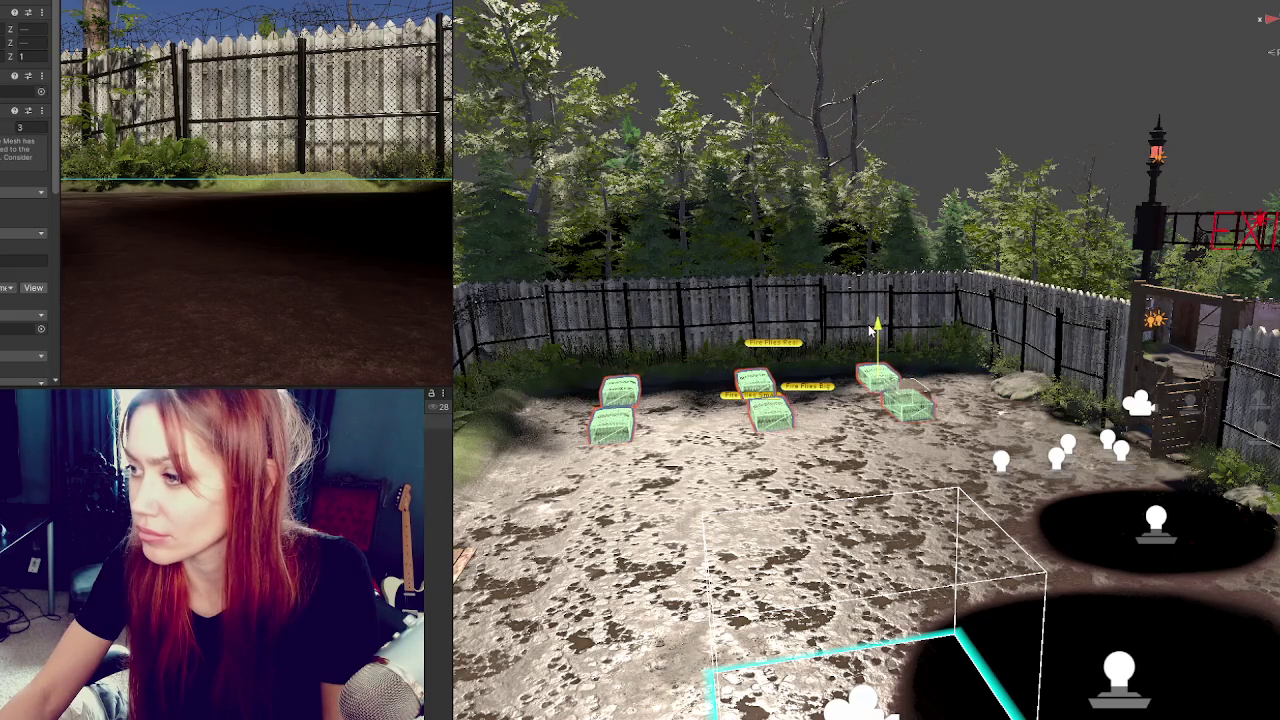
Frame a single planter's collider boxes, deselect, and zoom out over the night-time yard.
{"action": "left_click", "coordinate": [912, 388]}
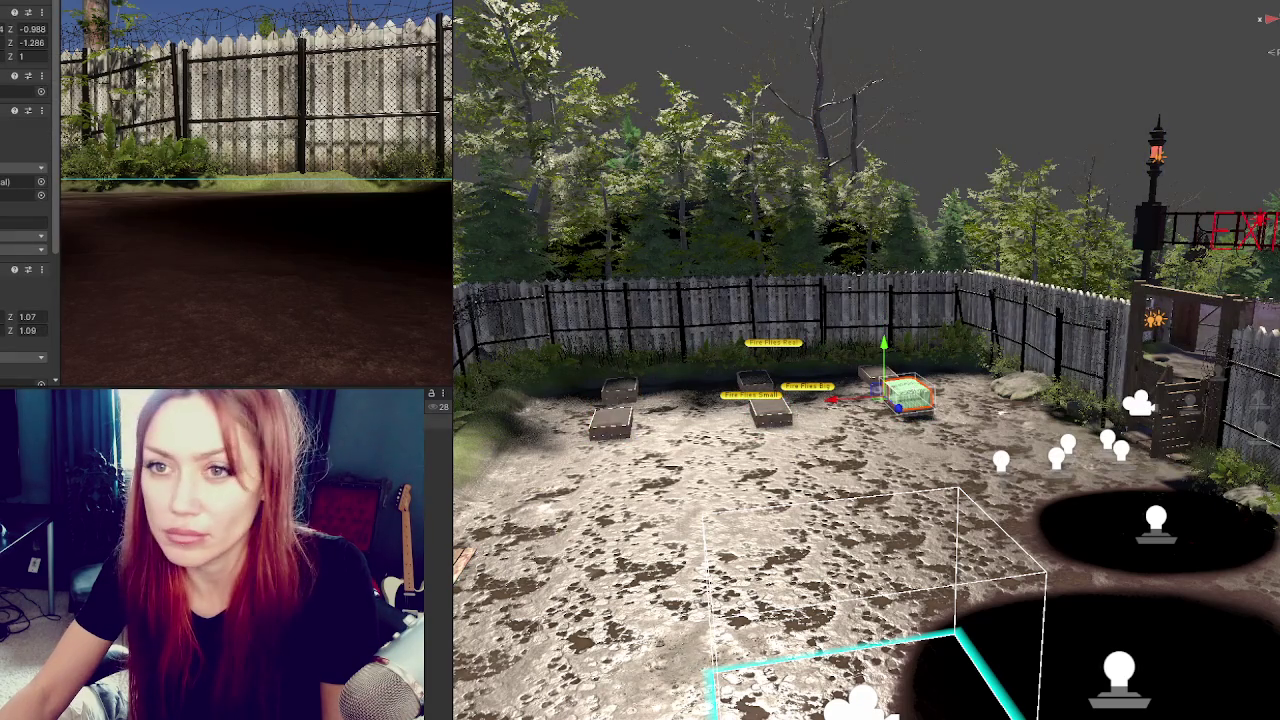
{"action": "left_click", "coordinate": [905, 398]}
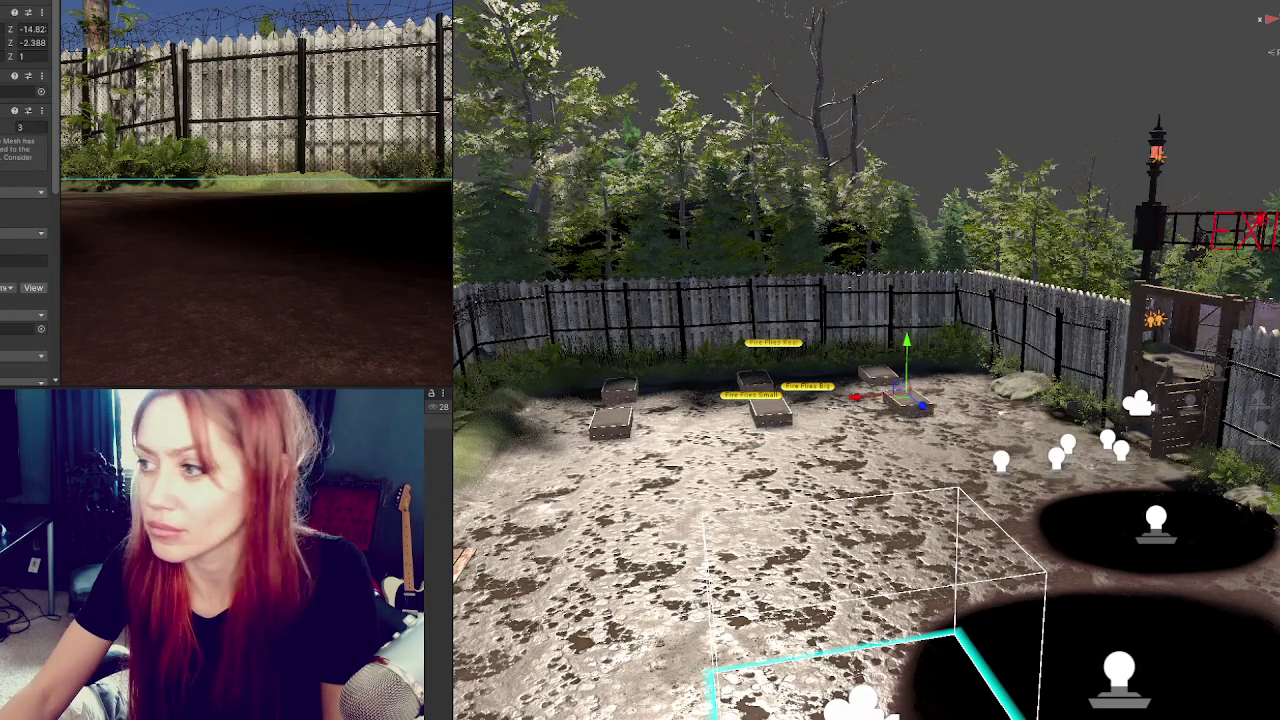
{"action": "scroll", "coordinate": [758, 394], "scroll_direction": "up", "scroll_amount": 3}
{"action": "left_click", "coordinate": [705, 410]}
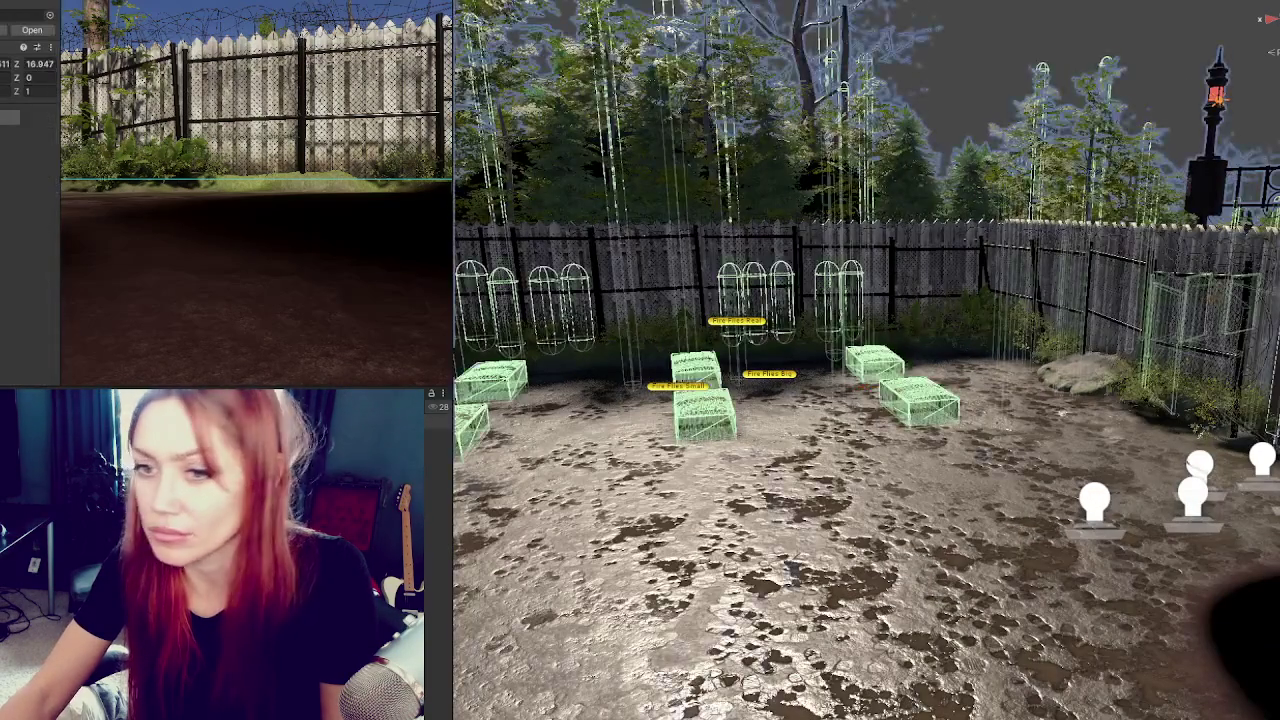
{"action": "left_click", "coordinate": [725, 436]}
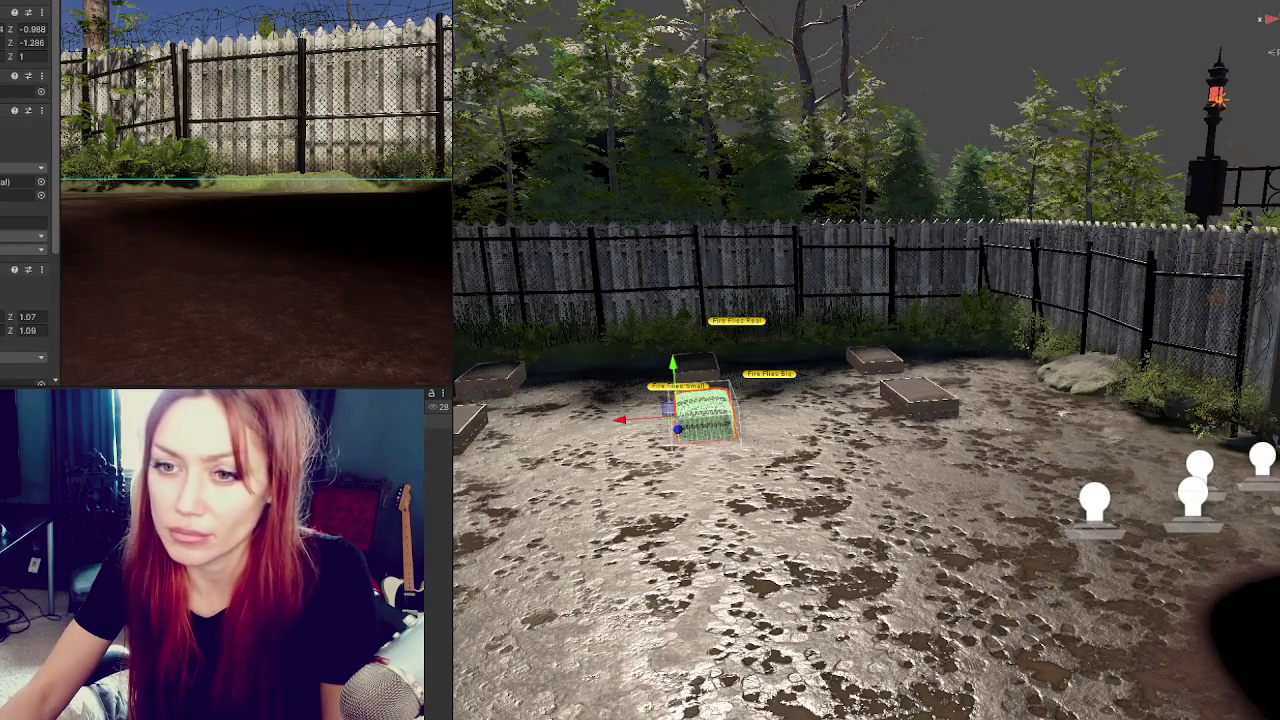
{"action": "left_click_drag", "start_coordinate": [705, 410], "coordinate": [470, 425]}
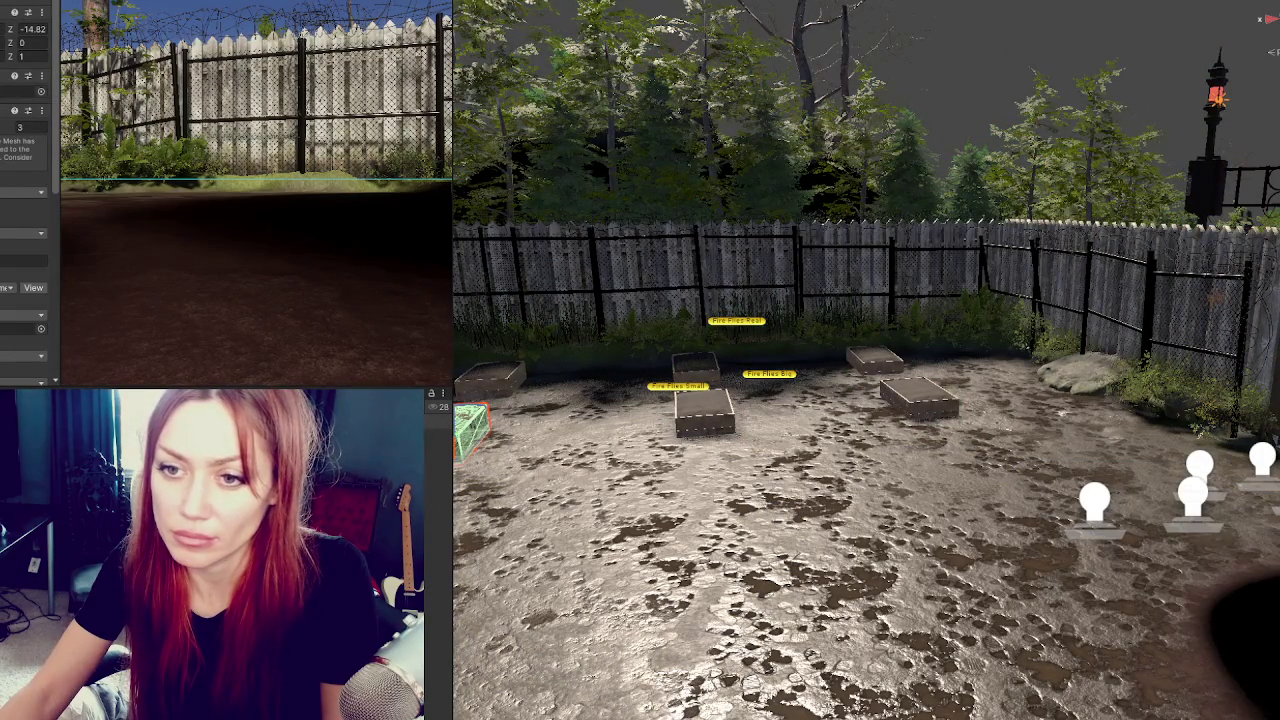
{"action": "key", "text": "f"}
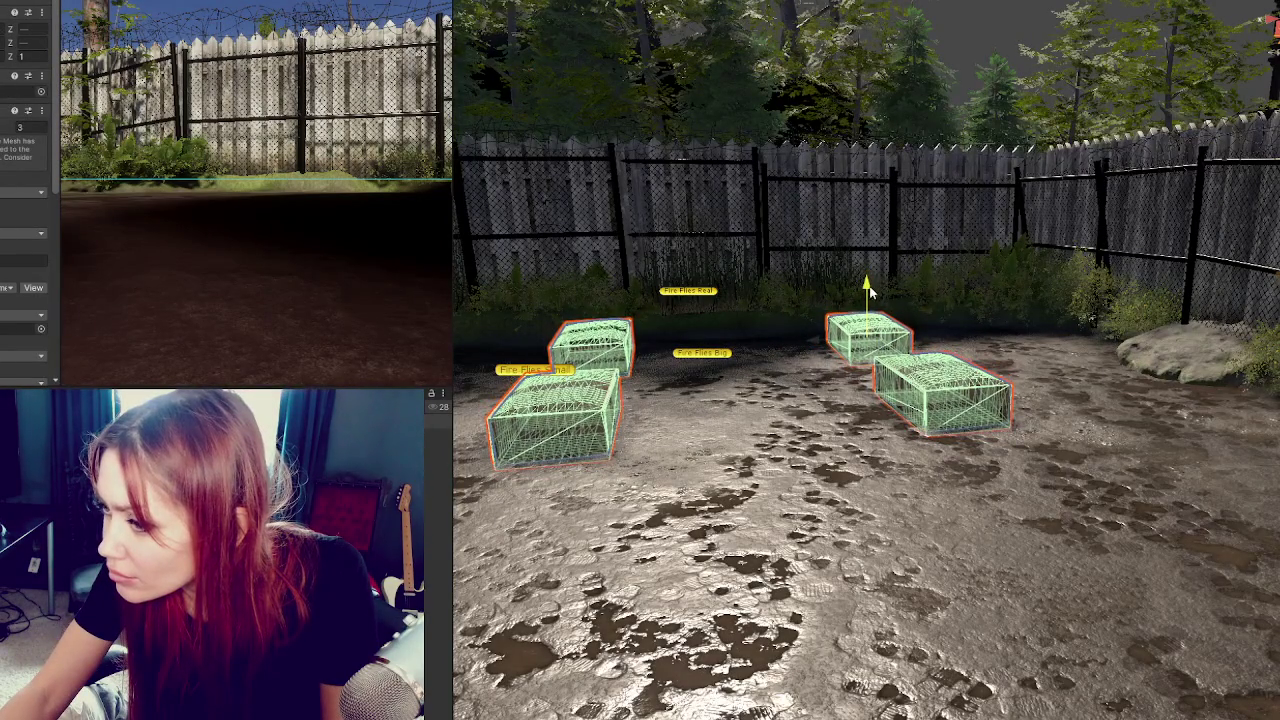
{"action": "left_click", "coordinate": [454, 509]}
{"action": "scroll", "coordinate": [454, 509], "scroll_direction": "down", "scroll_amount": 5}
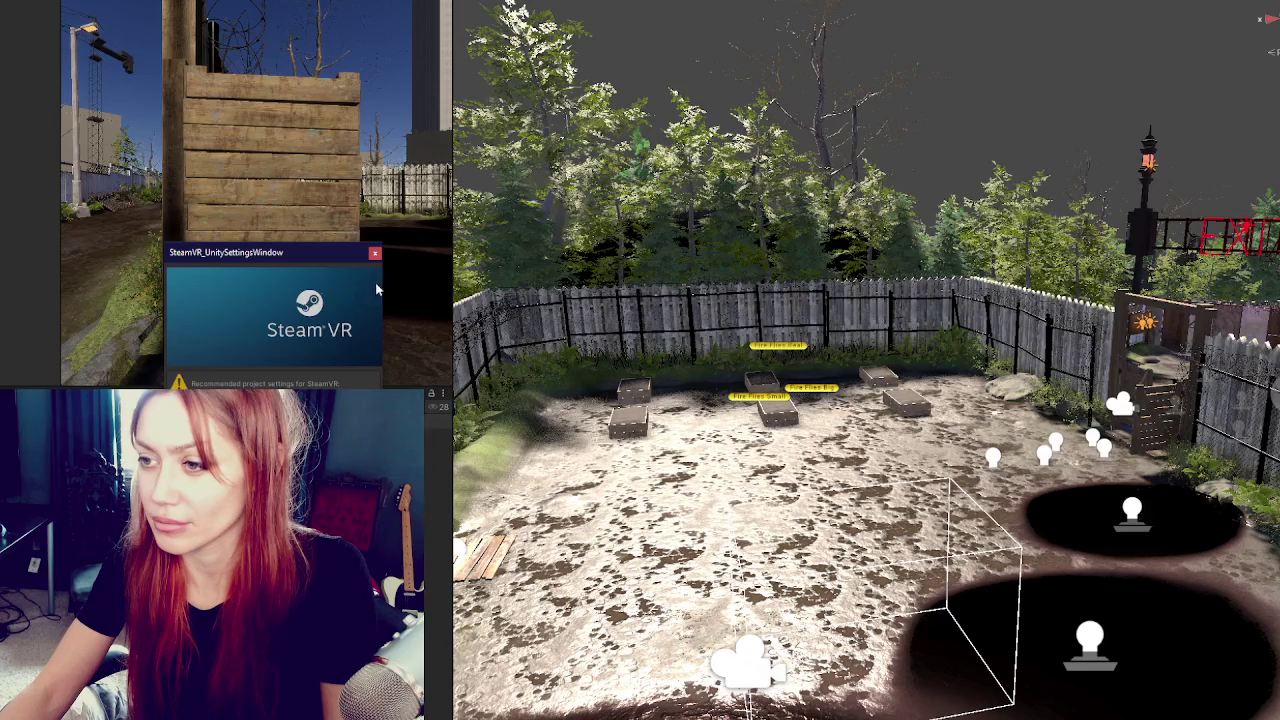
Dismiss the SteamVR_UnitySettingsWindow covering the game view.
{"action": "left_click", "coordinate": [374, 253]}
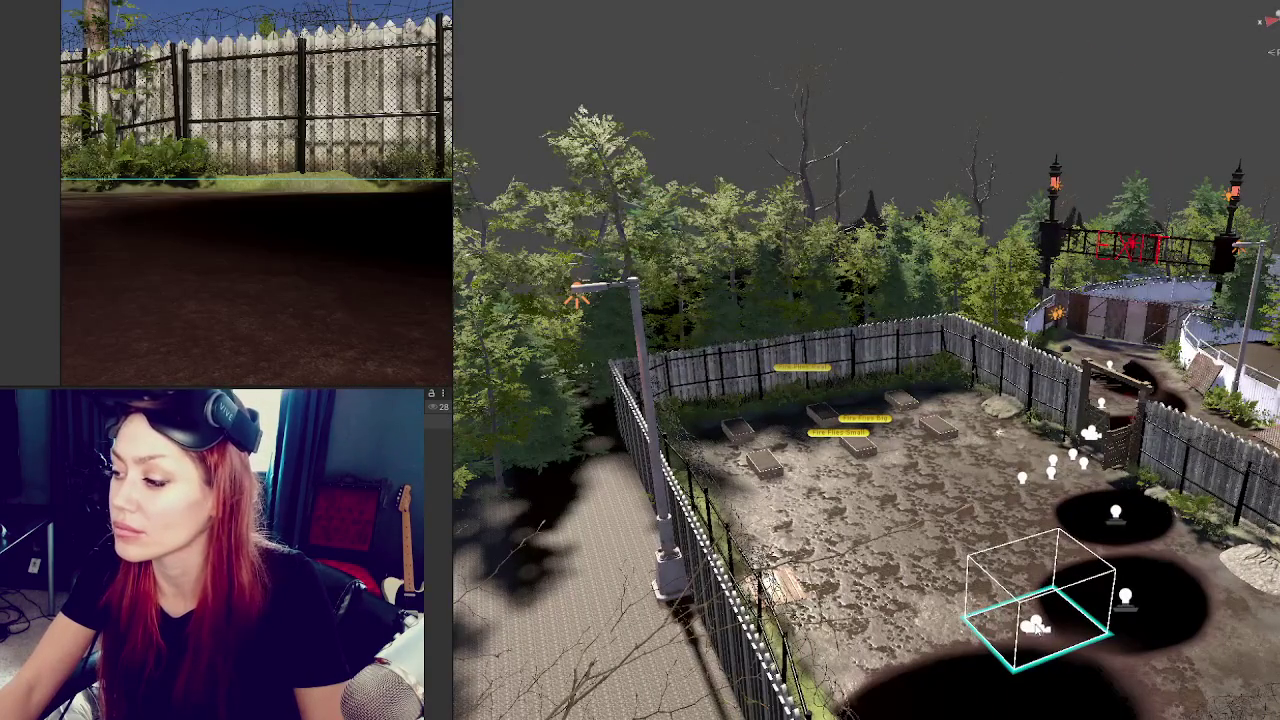
Drag the camera rig from the yard corner to the centre, then begin adjusting light intensity.
{"action": "left_click", "coordinate": [1040, 628]}
{"action": "mouse_move", "coordinate": [1066, 660]}
{"action": "left_mouse_down"}
{"action": "mouse_move", "coordinate": [970, 527]}
{"action": "mouse_move", "coordinate": [901, 526]}
{"action": "mouse_move", "coordinate": [946, 458]}
{"action": "left_mouse_up"}
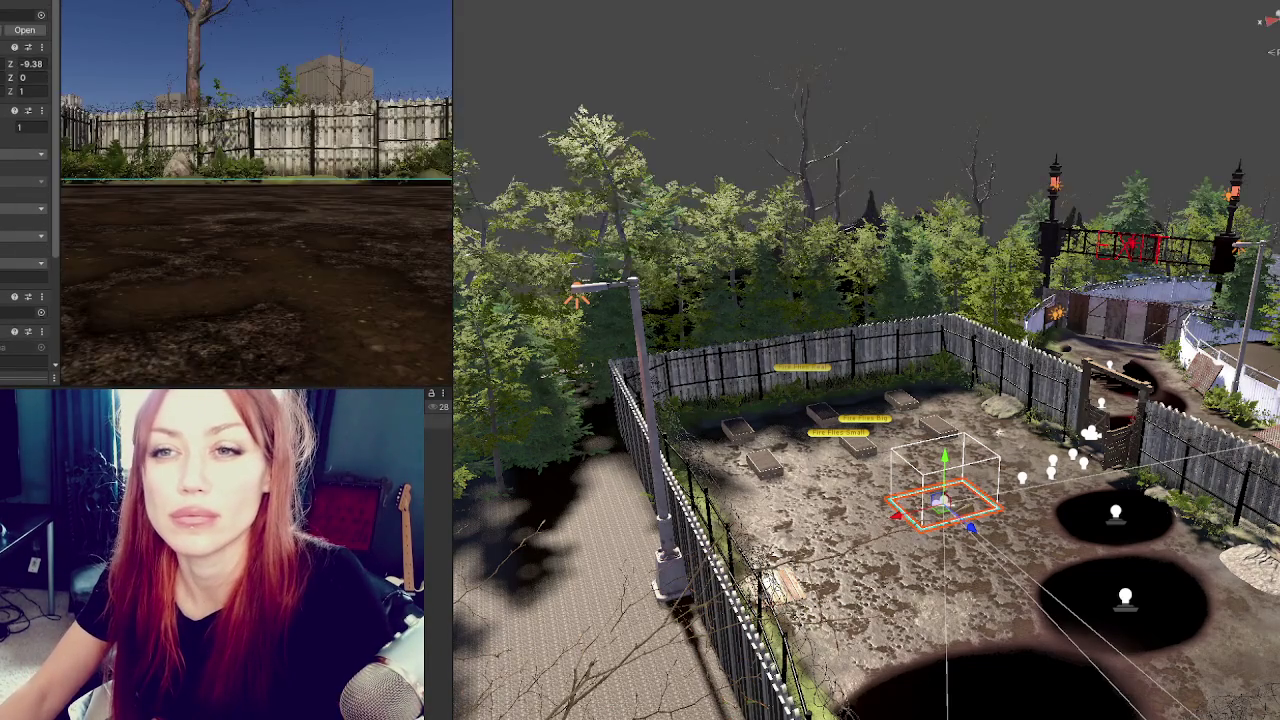
{"action": "left_click", "coordinate": [943, 500]}
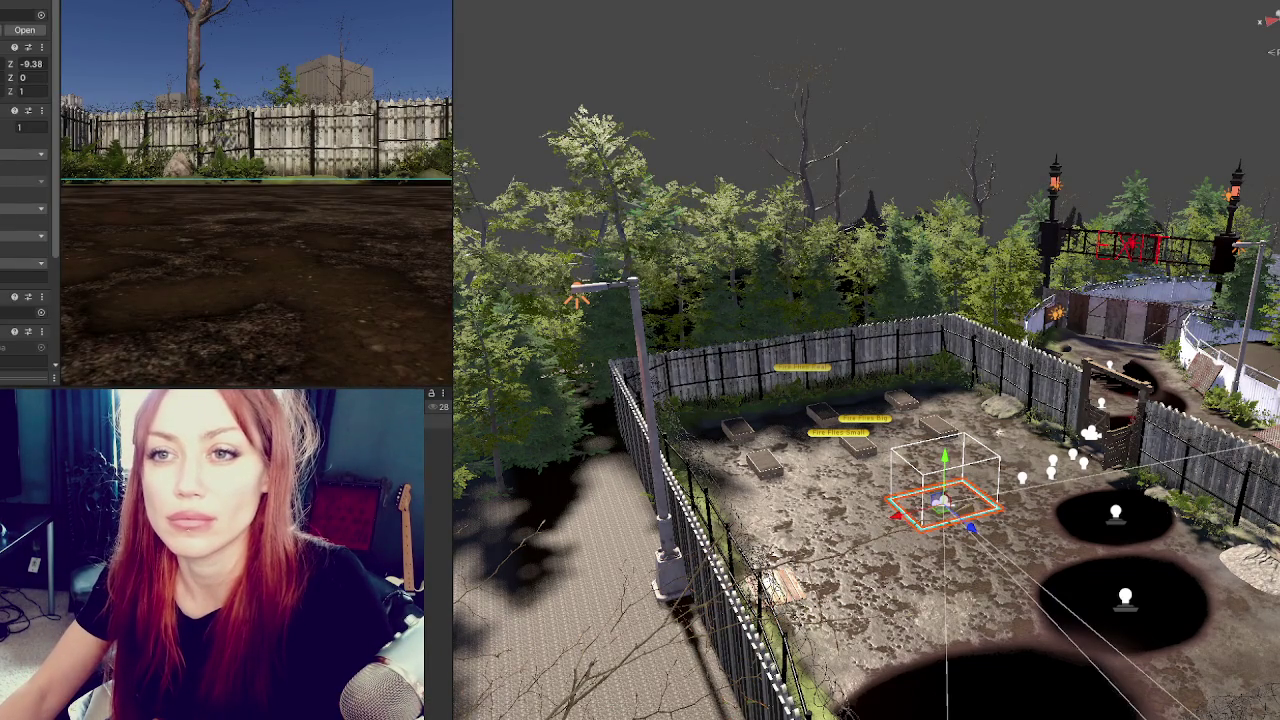
{"action": "left_click", "coordinate": [943, 500]}
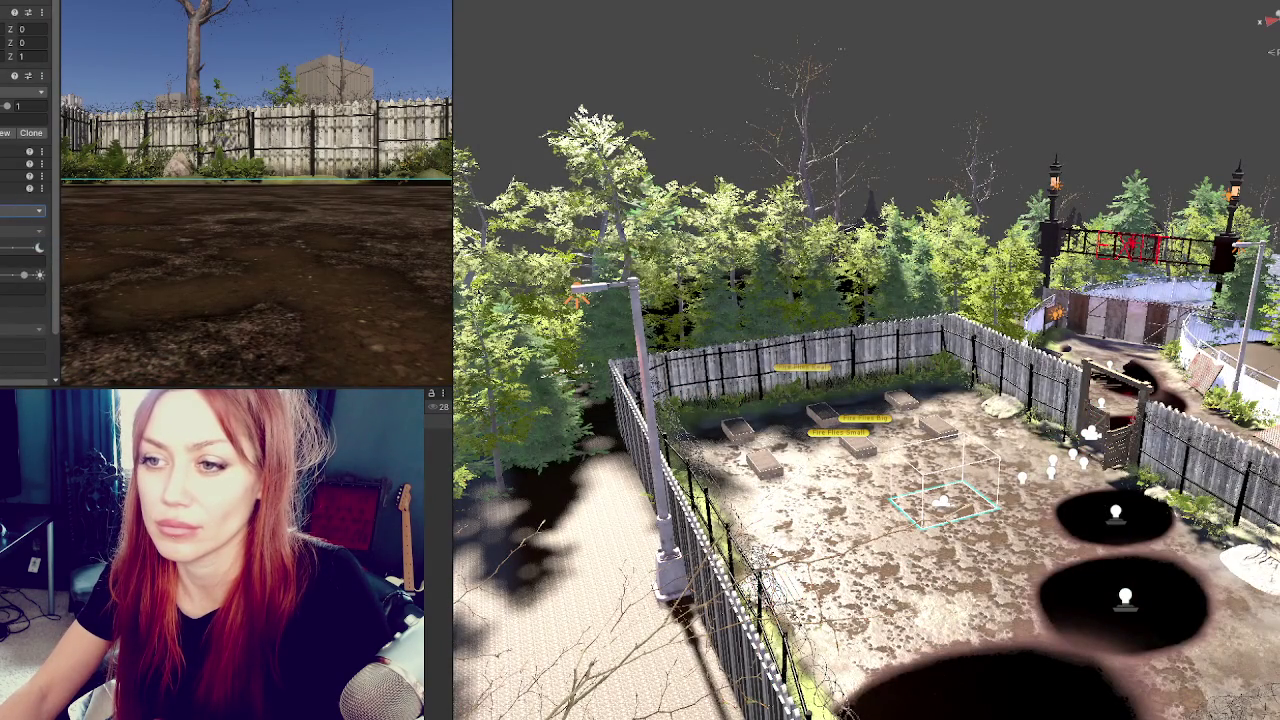
{"action": "mouse_move", "coordinate": [2, 250]}
{"action": "left_mouse_down"}
{"action": "mouse_move", "coordinate": [14, 250]}
{"action": "mouse_move", "coordinate": [17, 279]}
{"action": "left_mouse_up"}
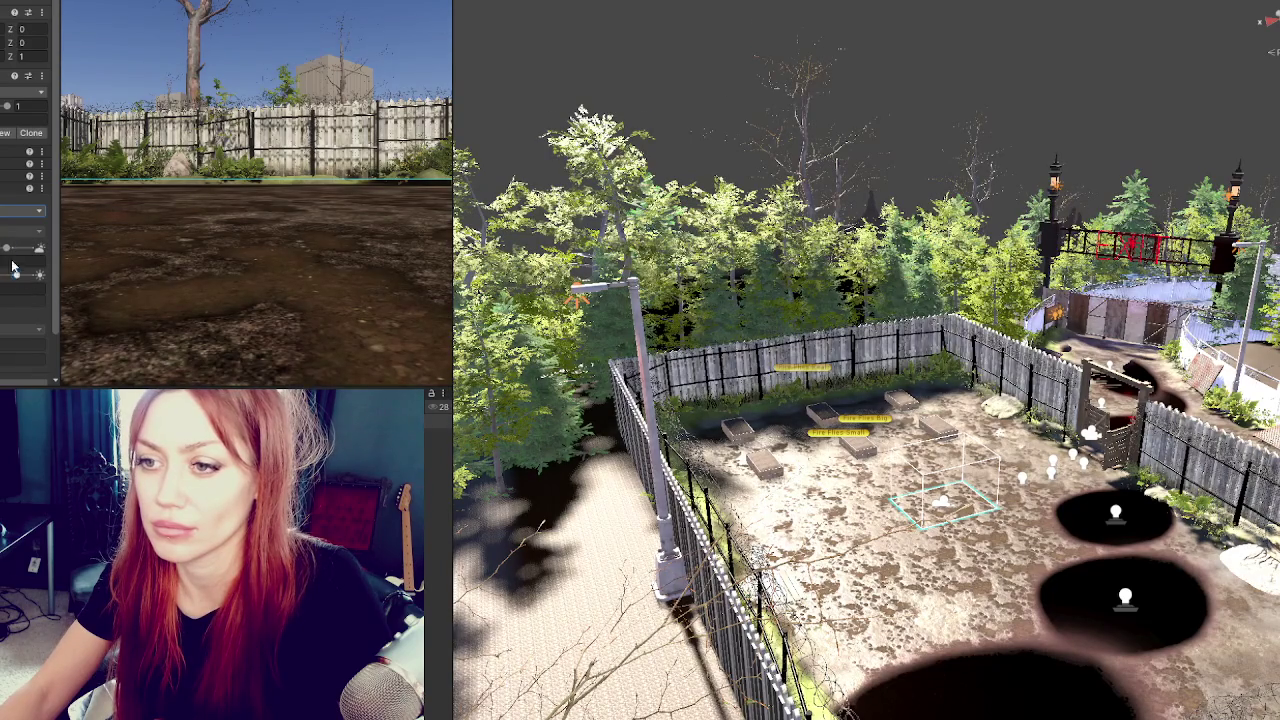
Raise the light's Intensity and enable Use Color Temperature to reveal the Kelvin field.
{"action": "left_click", "coordinate": [16, 277]}
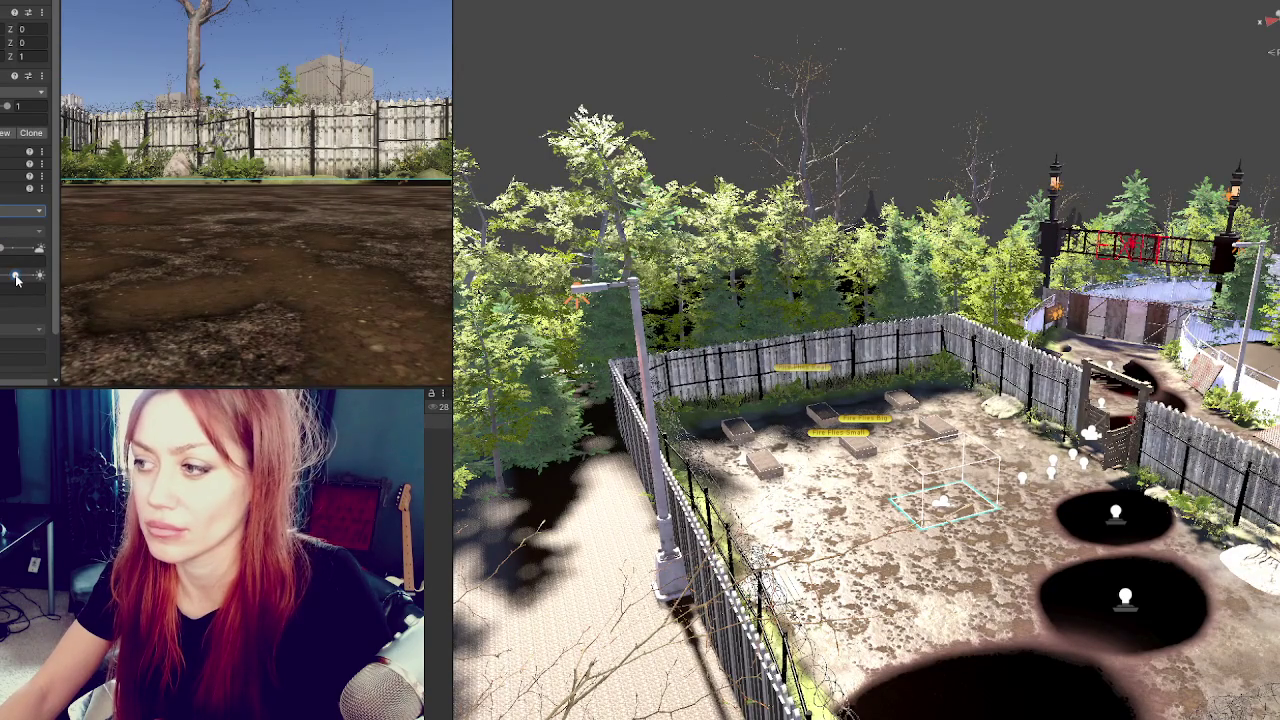
{"action": "left_click", "coordinate": [40, 211]}
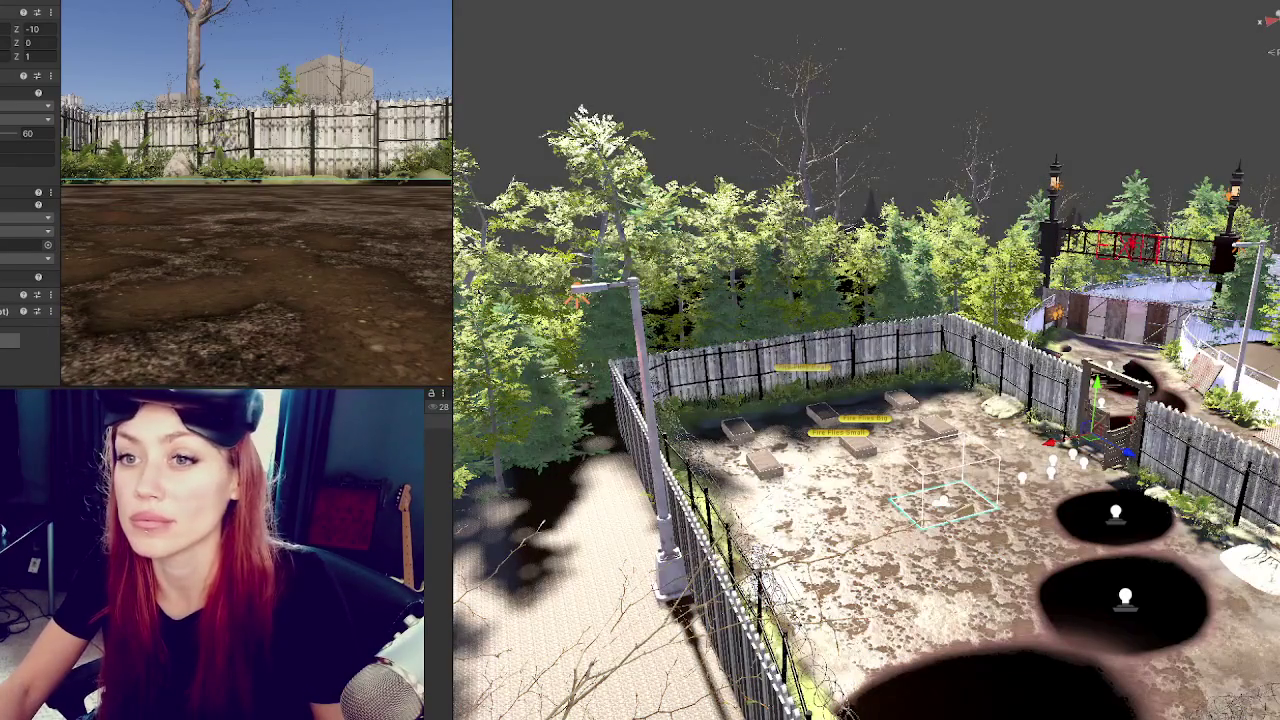
Move the camera rig along X to just inside the gate and frame it facing the gate.
{"action": "left_click", "coordinate": [940, 505]}
{"action": "left_click_drag", "start_coordinate": [898, 515], "coordinate": [1052, 487]}
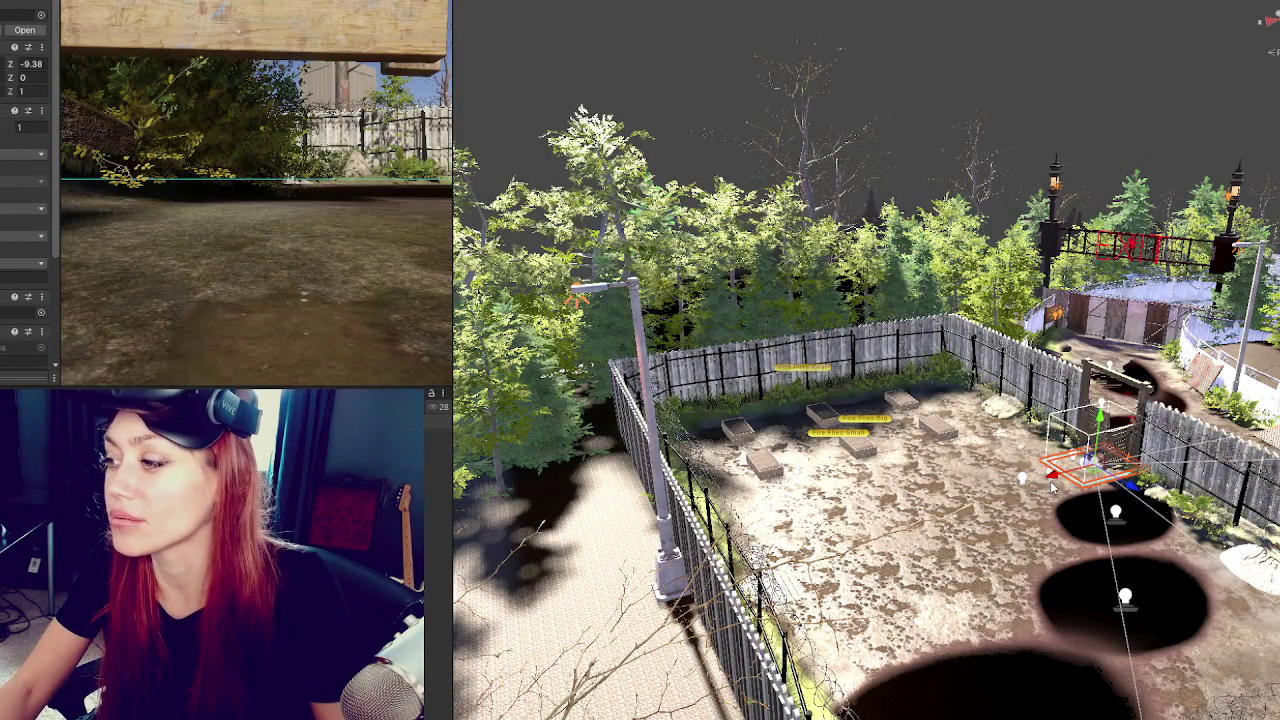
{"action": "key", "text": "f"}
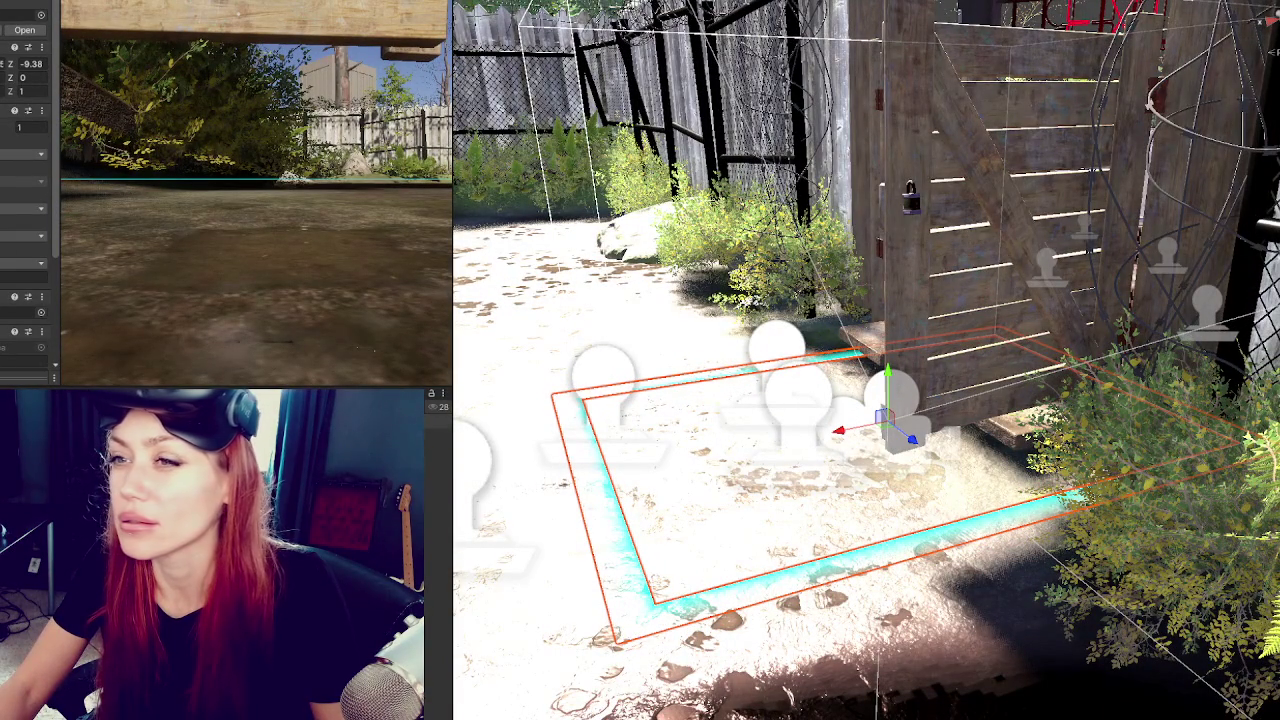
{"action": "scroll", "coordinate": [25, 200], "scroll_direction": "down", "scroll_amount": 3}
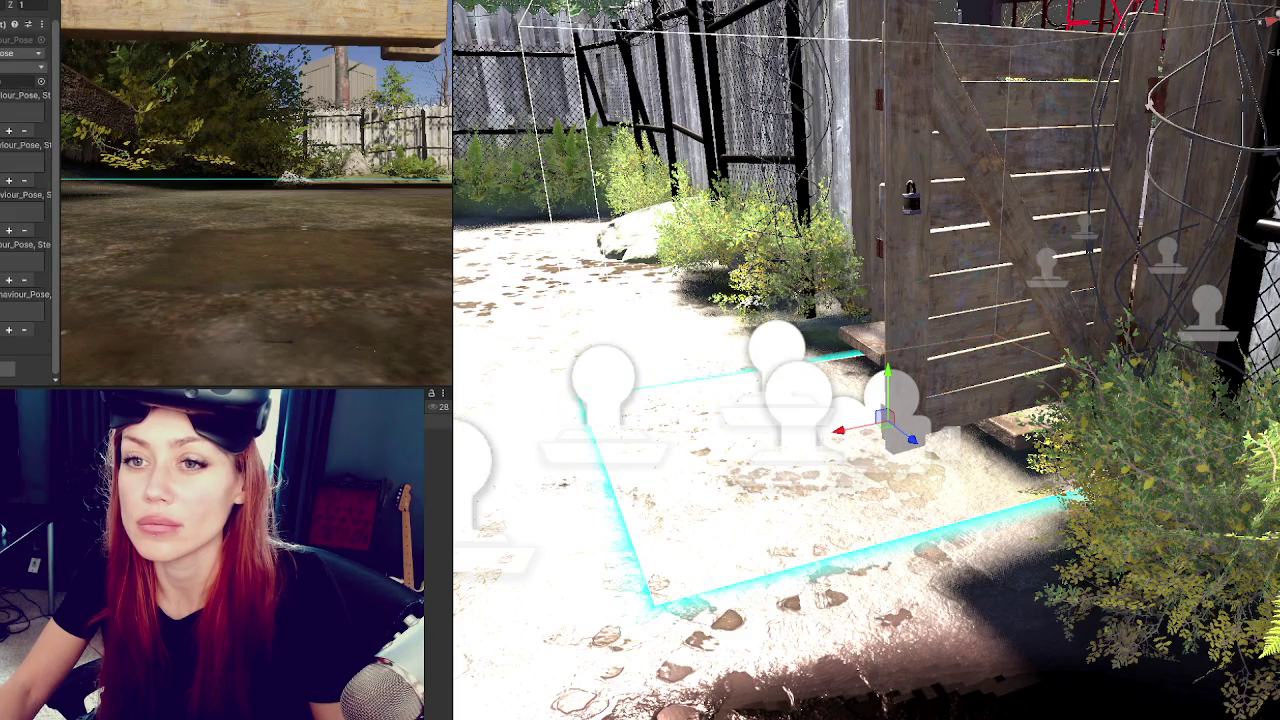
{"action": "scroll", "coordinate": [860, 432], "scroll_direction": "down", "scroll_amount": 5}
{"action": "left_click_drag", "start_coordinate": [860, 432], "coordinate": [880, 418]}
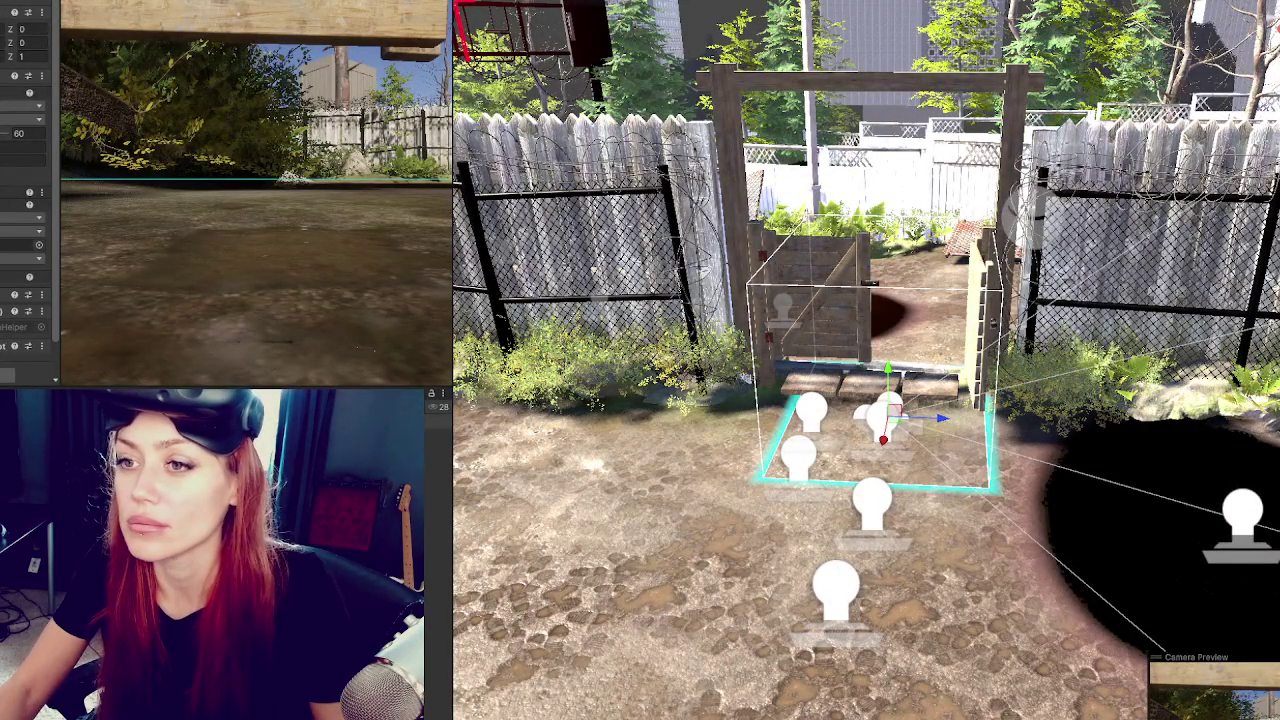
Select the play-area box beside the gate.
{"action": "left_click", "coordinate": [25, 45]}
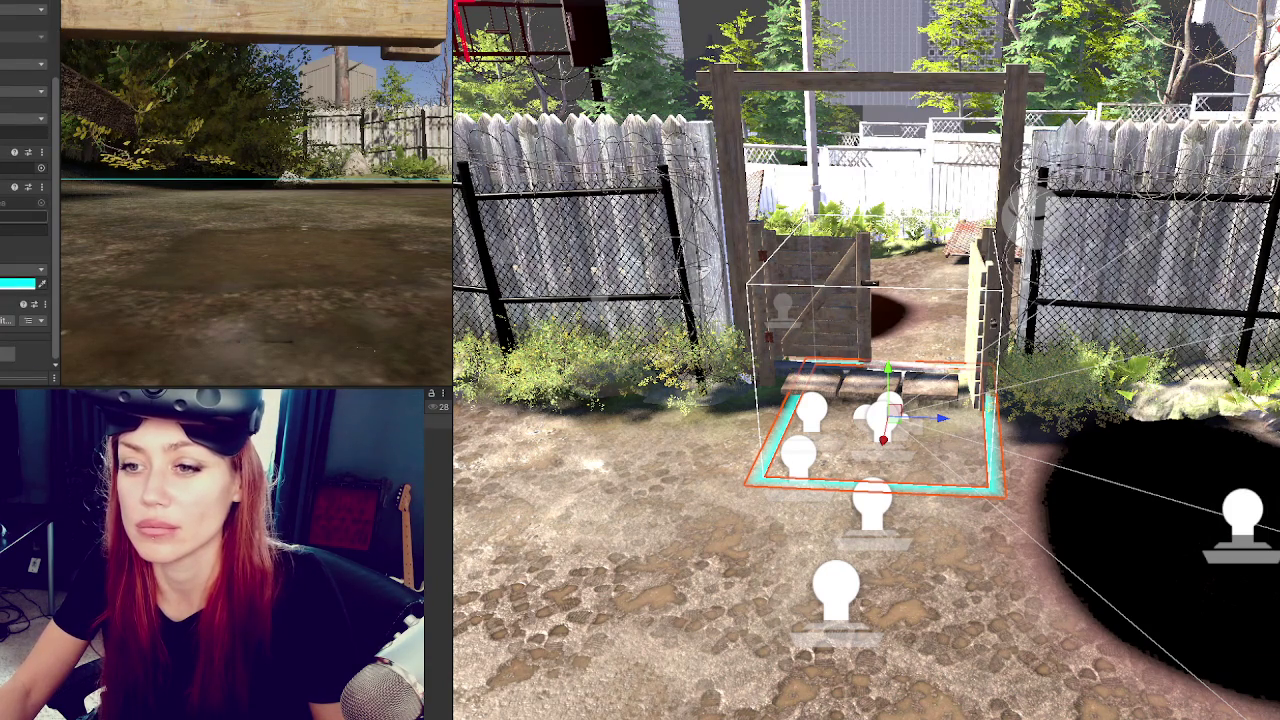
{"action": "scroll", "coordinate": [25, 200], "scroll_direction": "up", "scroll_amount": 5}
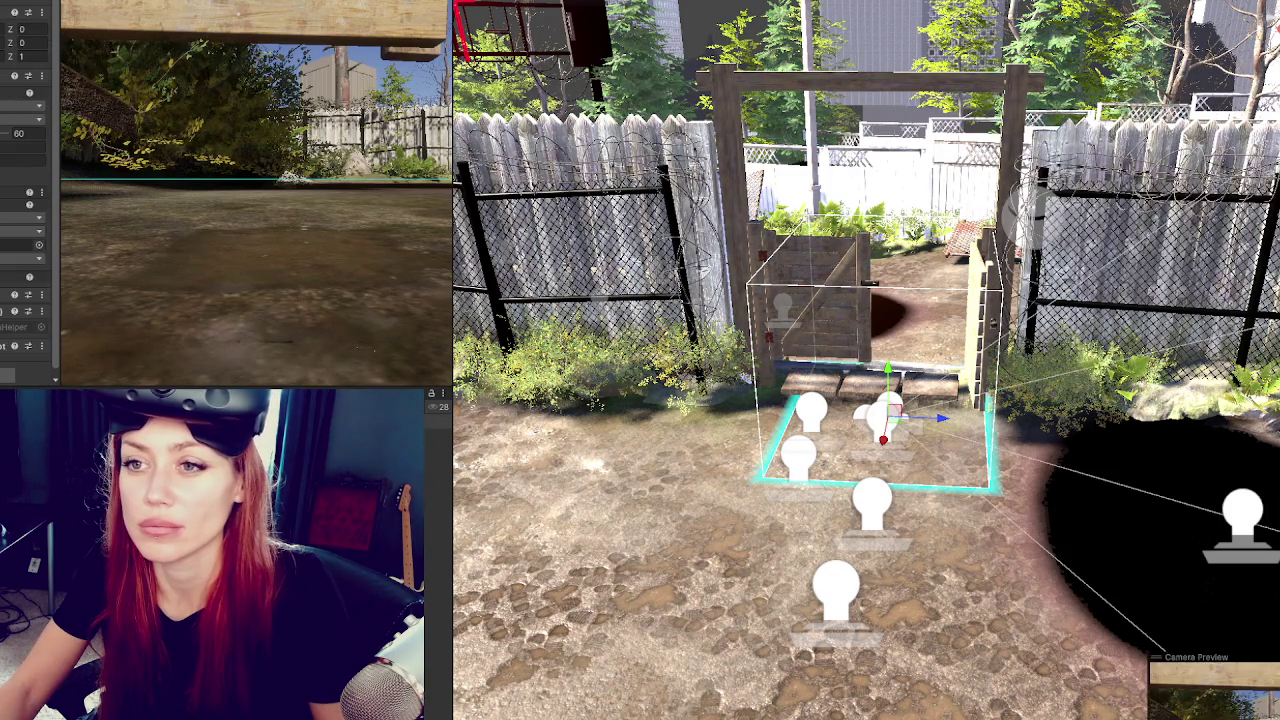
{"action": "scroll", "coordinate": [25, 200], "scroll_direction": "down", "scroll_amount": 1}
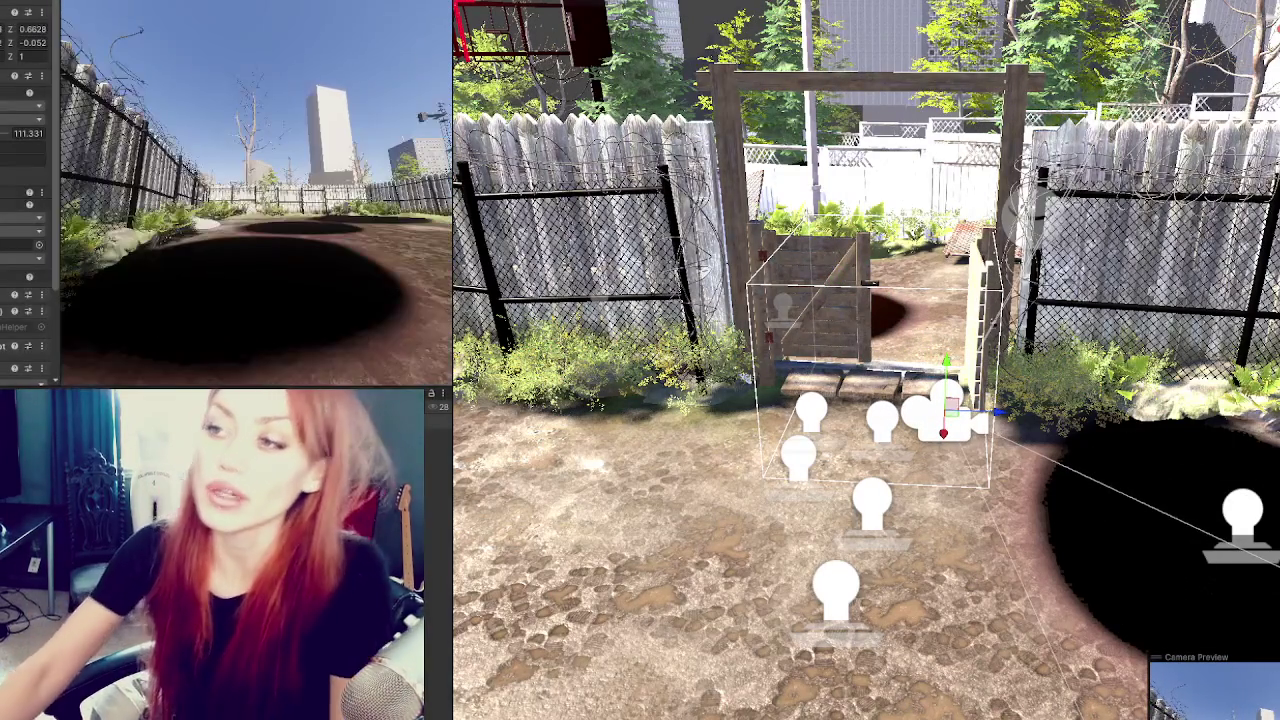
{"action": "scroll", "coordinate": [657, 580], "scroll_direction": "down", "scroll_amount": 3}
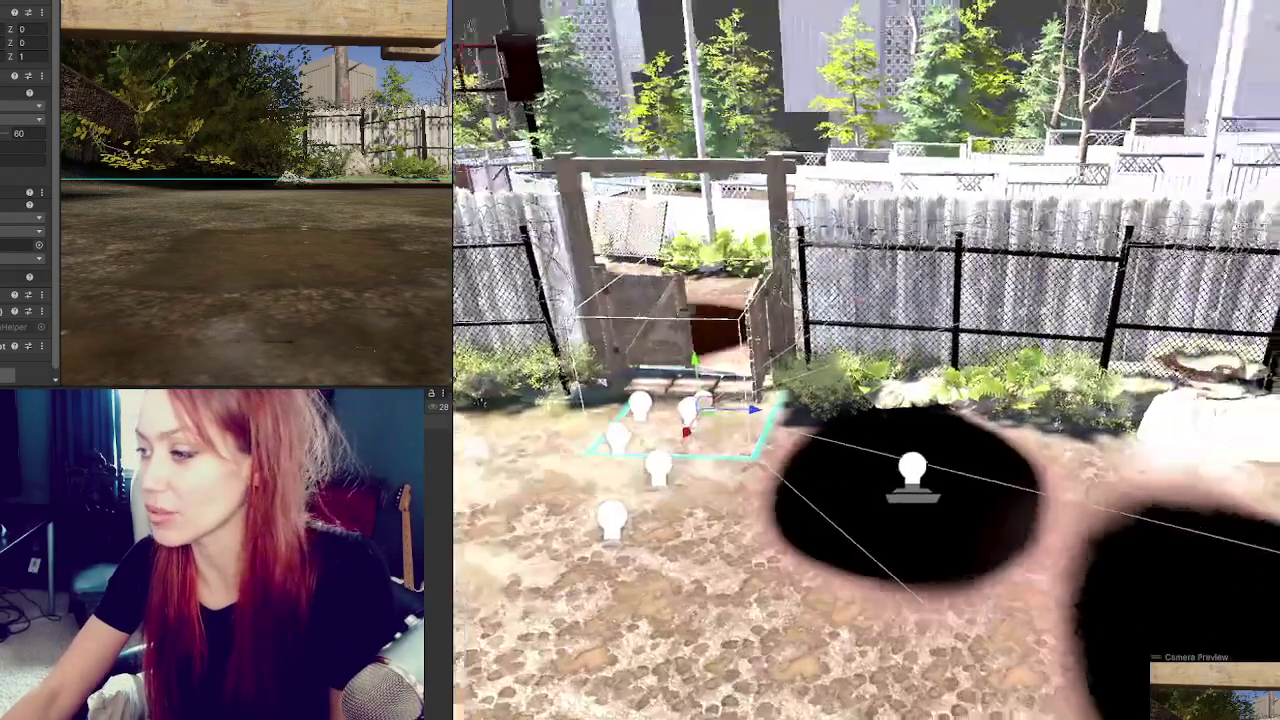
Delete the light probes in the left and right holes.
{"action": "scroll", "coordinate": [997, 430], "scroll_direction": "down", "scroll_amount": 5}
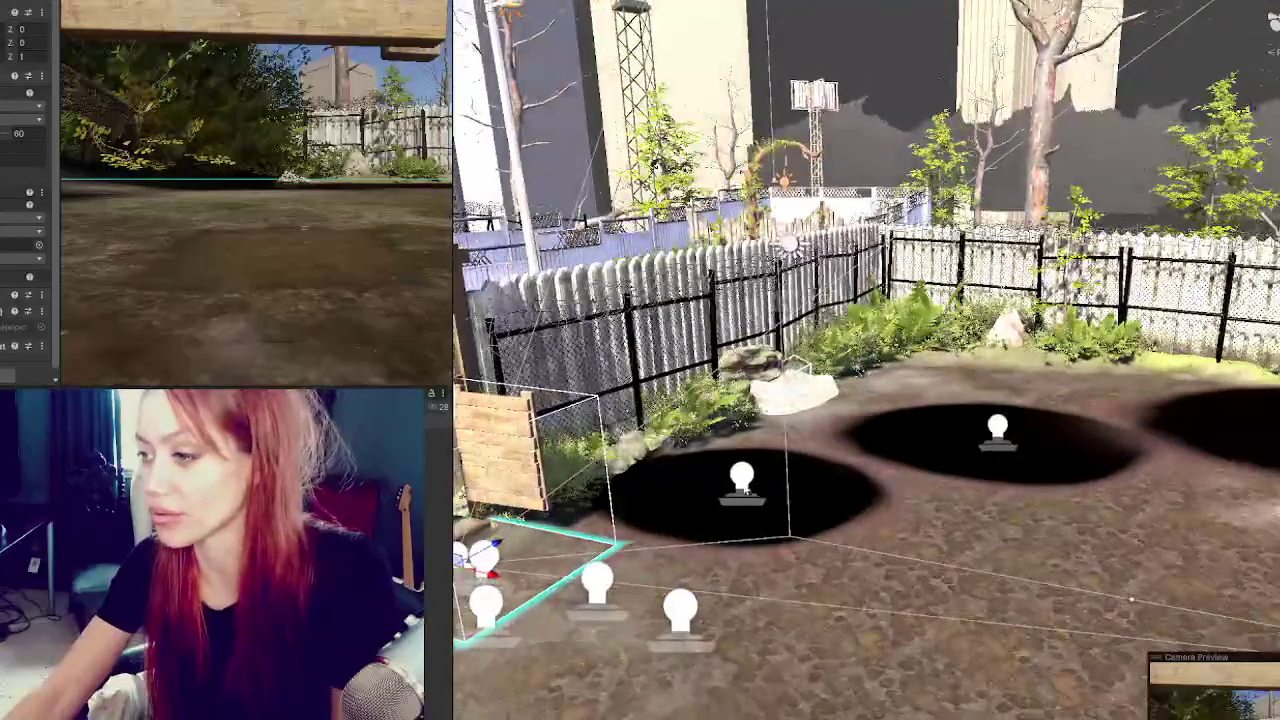
{"action": "left_click", "coordinate": [997, 428]}
{"action": "left_click", "coordinate": [741, 478]}
{"action": "scroll", "coordinate": [853, 458], "scroll_direction": "up", "scroll_amount": 2}
{"action": "scroll", "coordinate": [1055, 413], "scroll_direction": "down", "scroll_amount": 2}
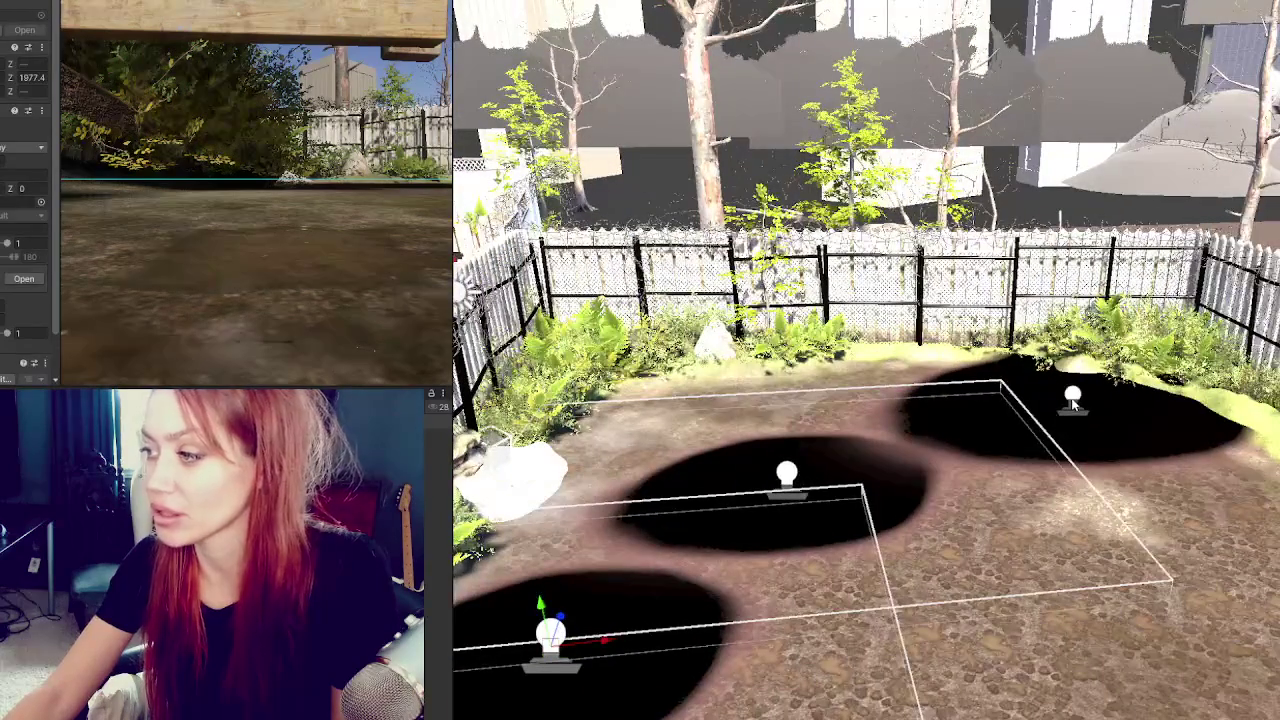
{"action": "left_click", "coordinate": [1071, 400]}
{"action": "key", "text": "Delete"}
Delete the remaining dark hole decals and frame the camera rig box at the gate.
{"action": "scroll", "coordinate": [1071, 398], "scroll_direction": "down", "scroll_amount": 6}
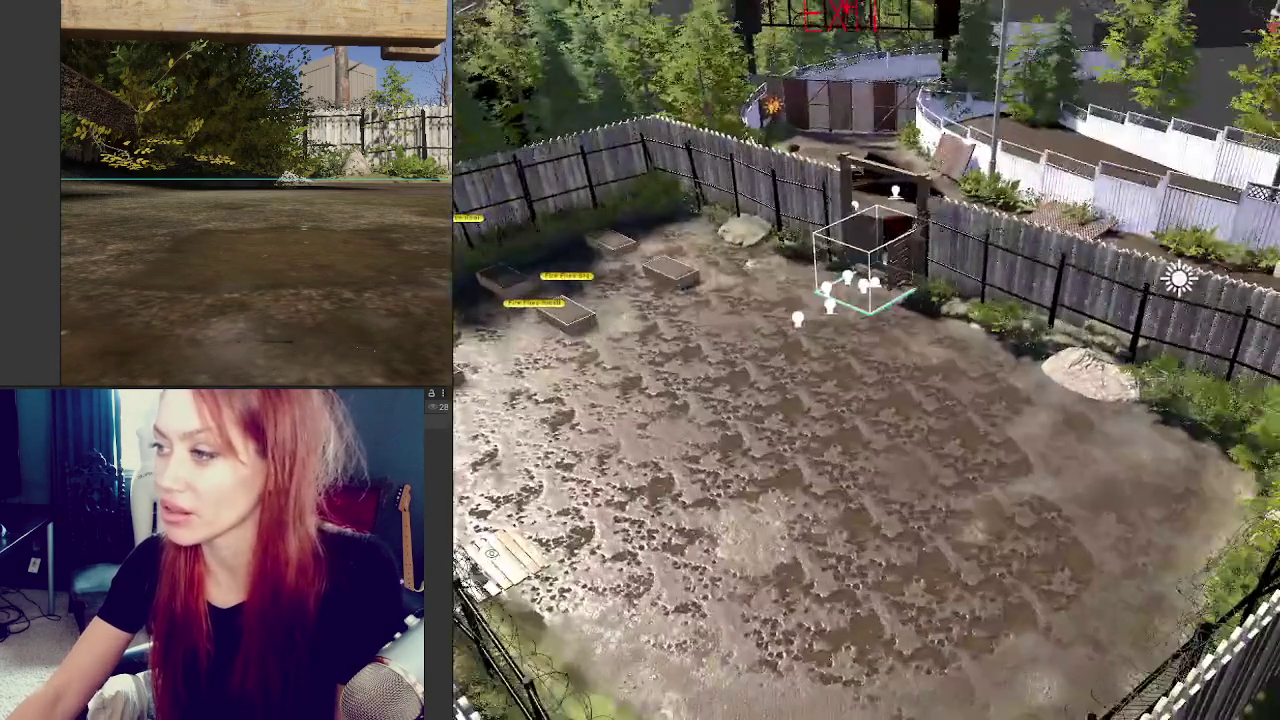
{"action": "left_click_drag", "start_coordinate": [850, 450], "coordinate": [772, 648]}
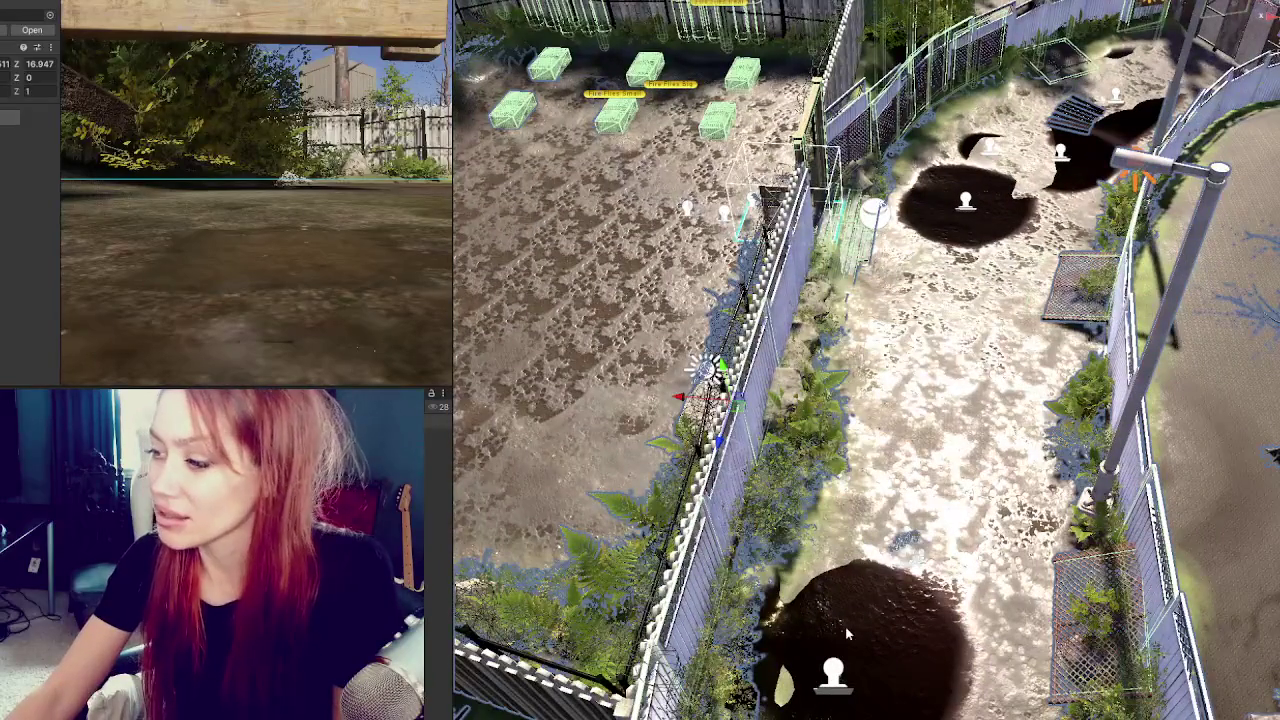
{"action": "left_click", "coordinate": [833, 672]}
{"action": "left_click", "coordinate": [967, 201]}
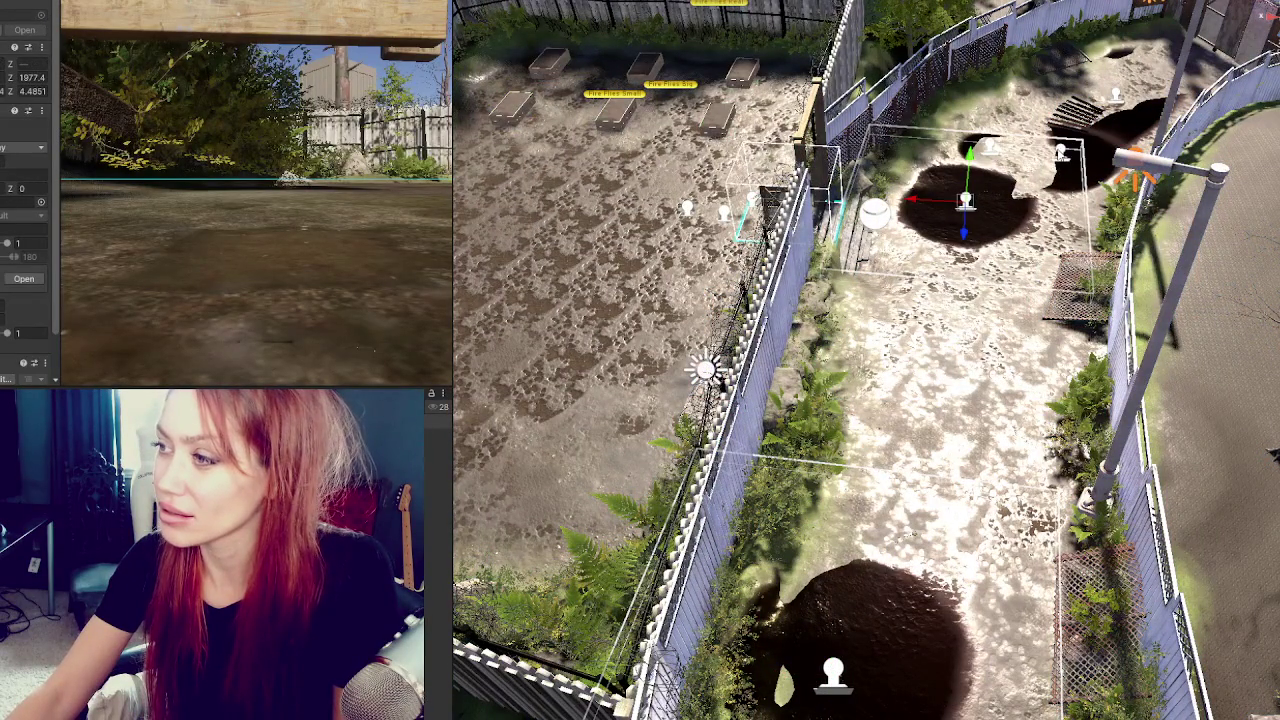
{"action": "key", "text": "Delete"}
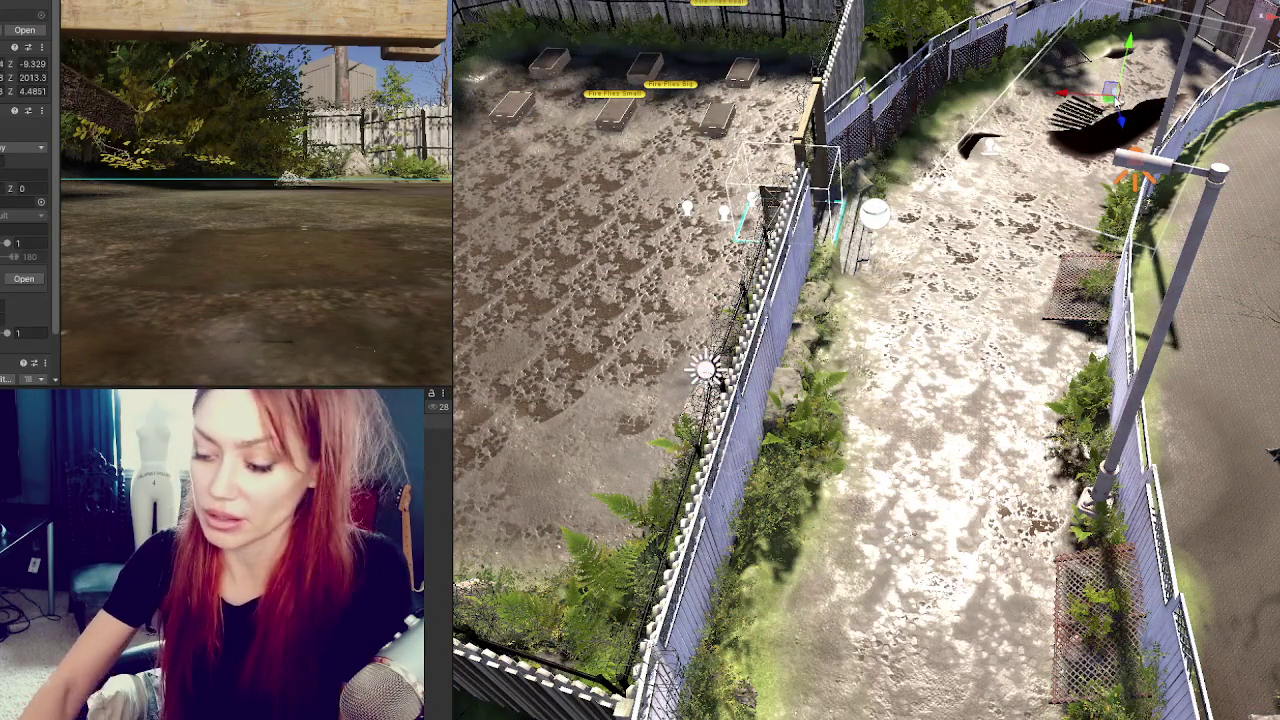
{"action": "left_click", "coordinate": [1000, 146]}
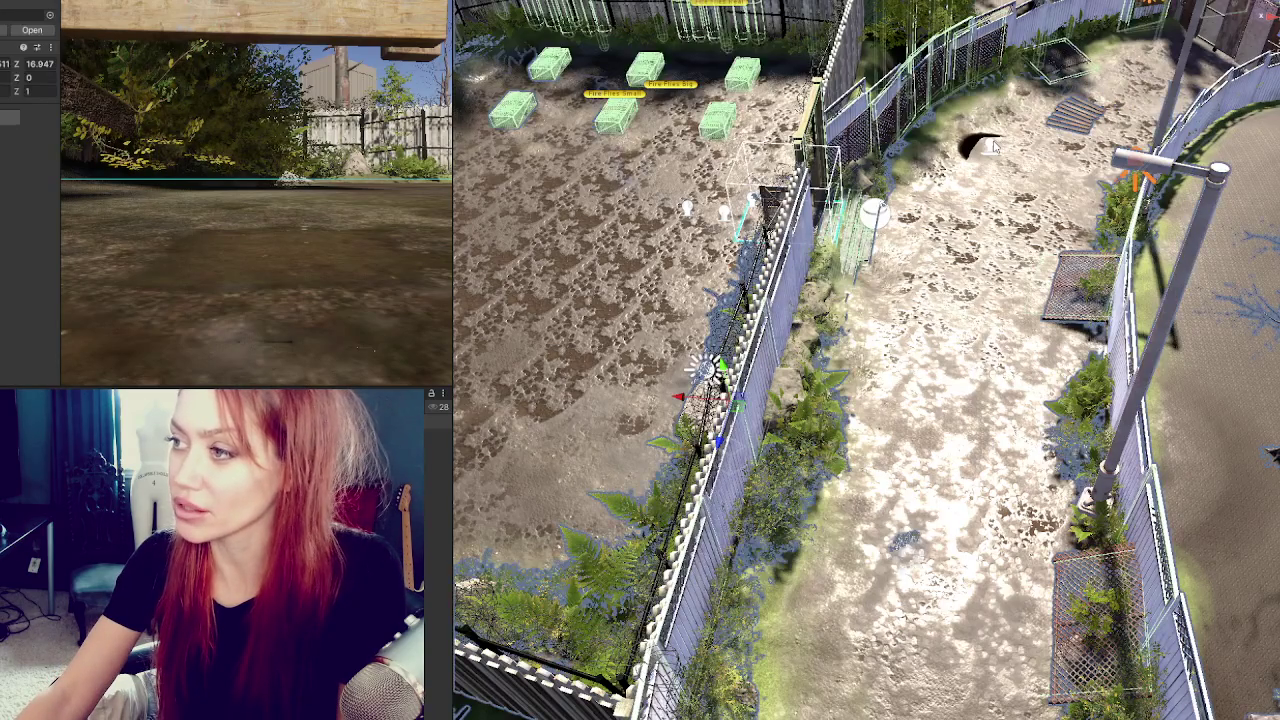
{"action": "key", "text": "Delete"}
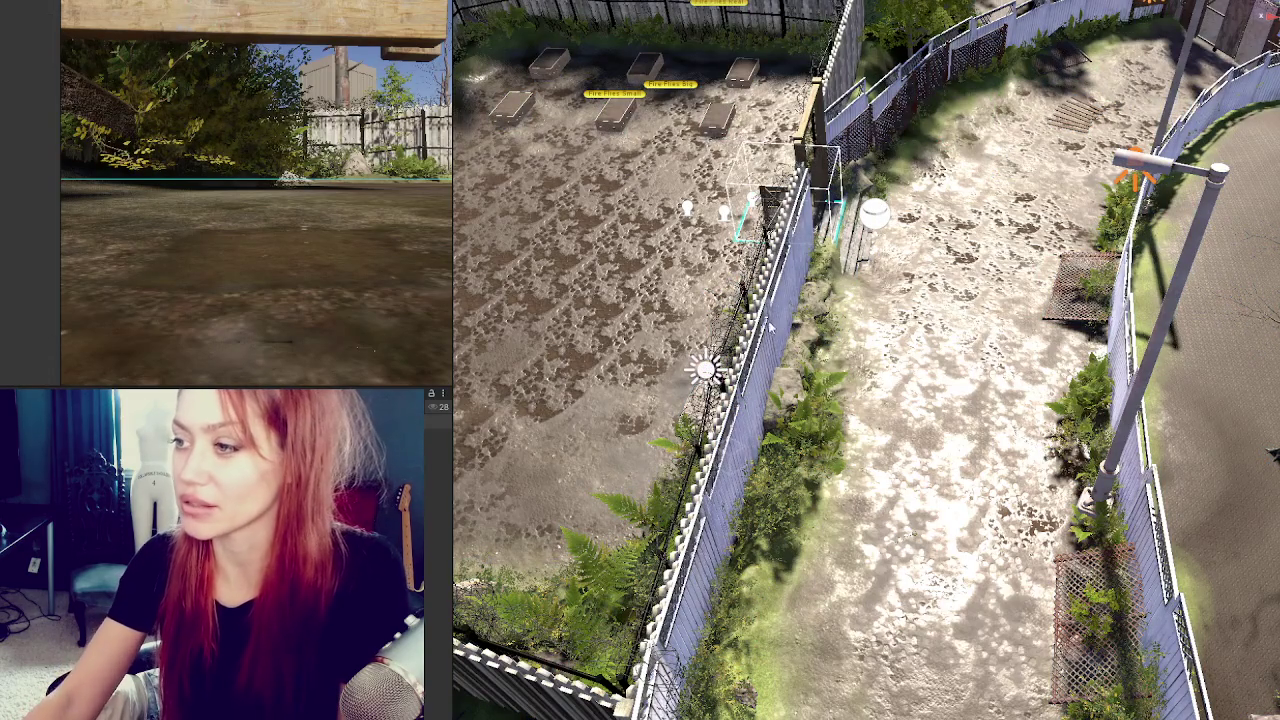
{"action": "key", "text": "f"}
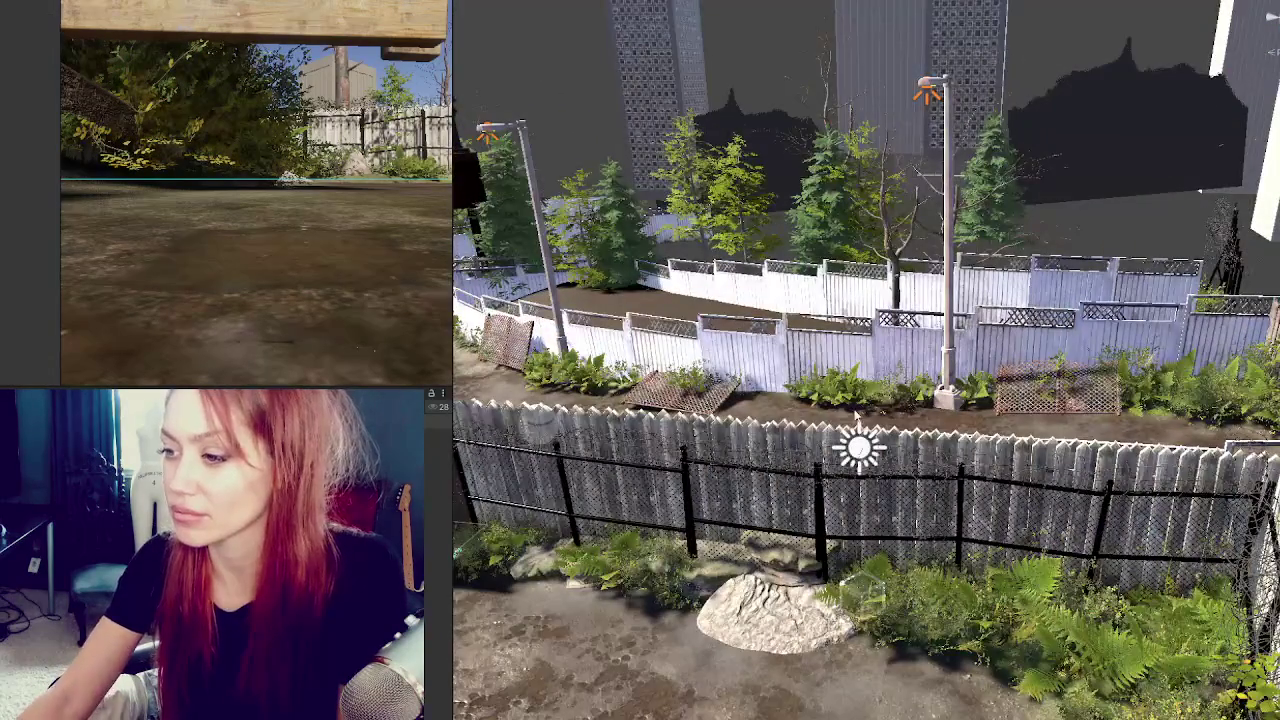
{"action": "scroll", "coordinate": [672, 285], "scroll_direction": "up", "scroll_amount": 3}
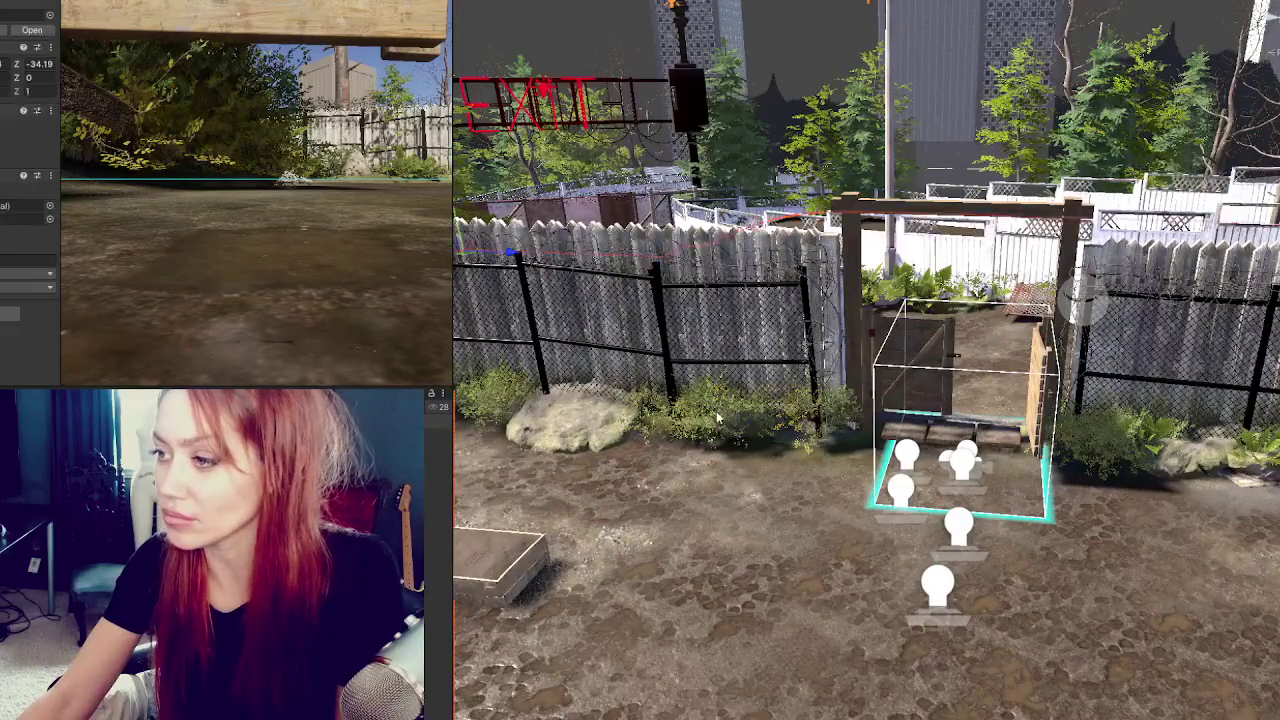
Select the box volume on the gate floor and drag it forward toward the yard.
{"action": "scroll", "coordinate": [672, 285], "scroll_direction": "up", "scroll_amount": 4}
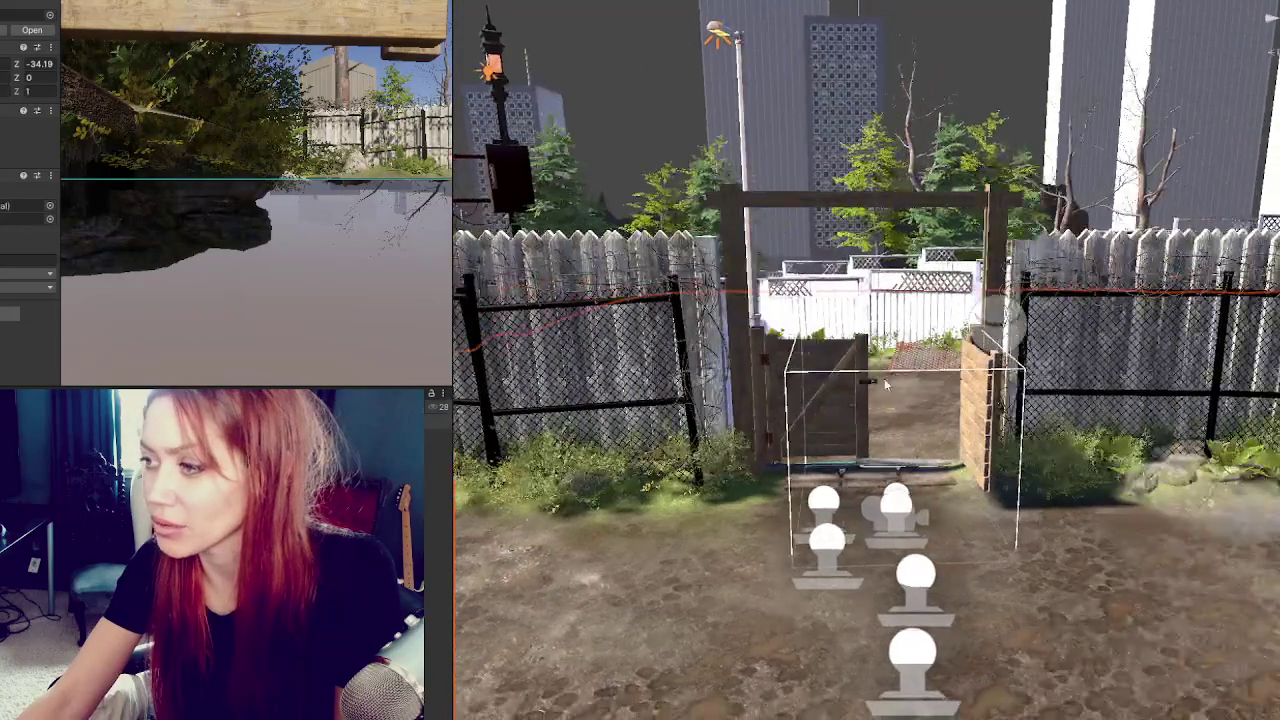
{"action": "left_click", "coordinate": [897, 510]}
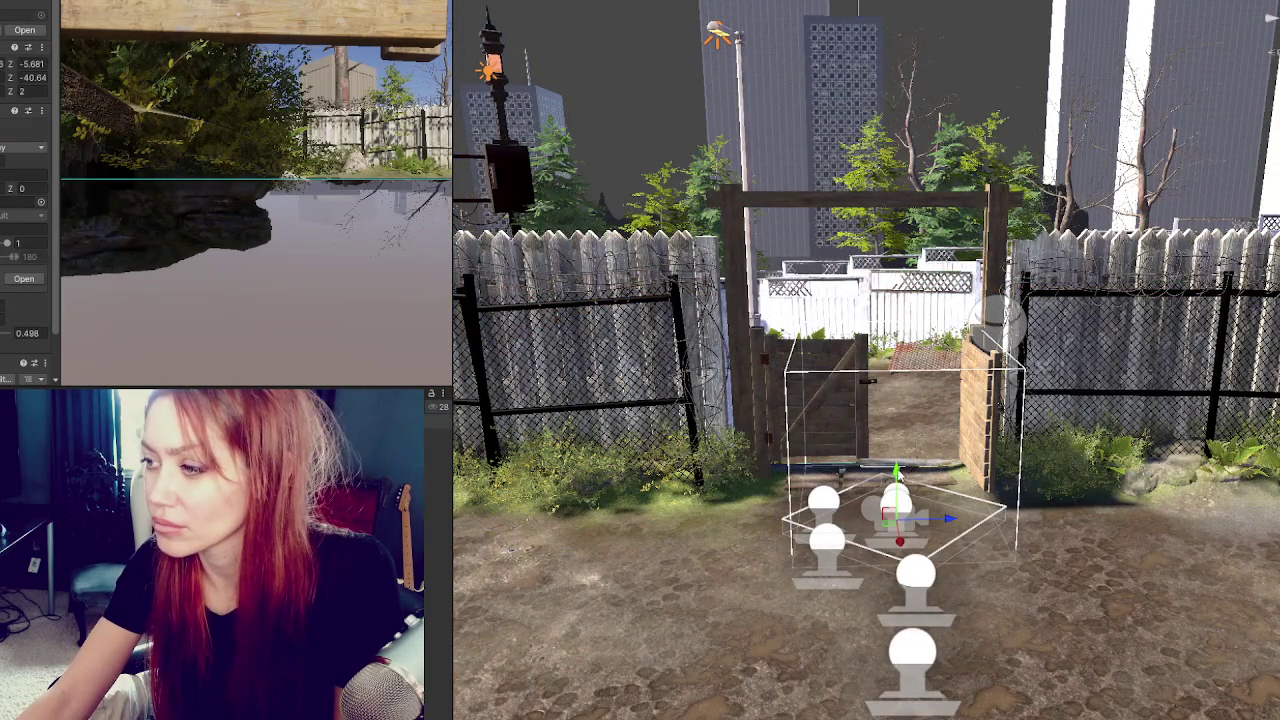
{"action": "left_click", "coordinate": [942, 531]}
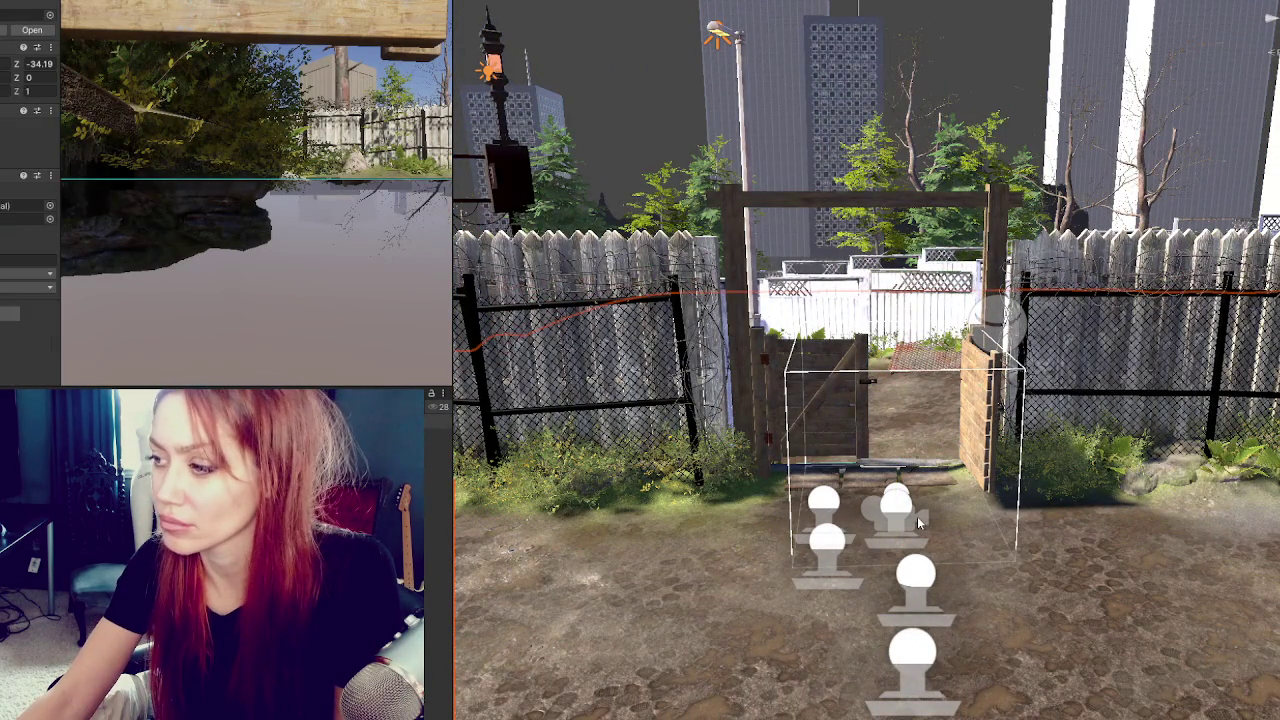
{"action": "left_click", "coordinate": [917, 516]}
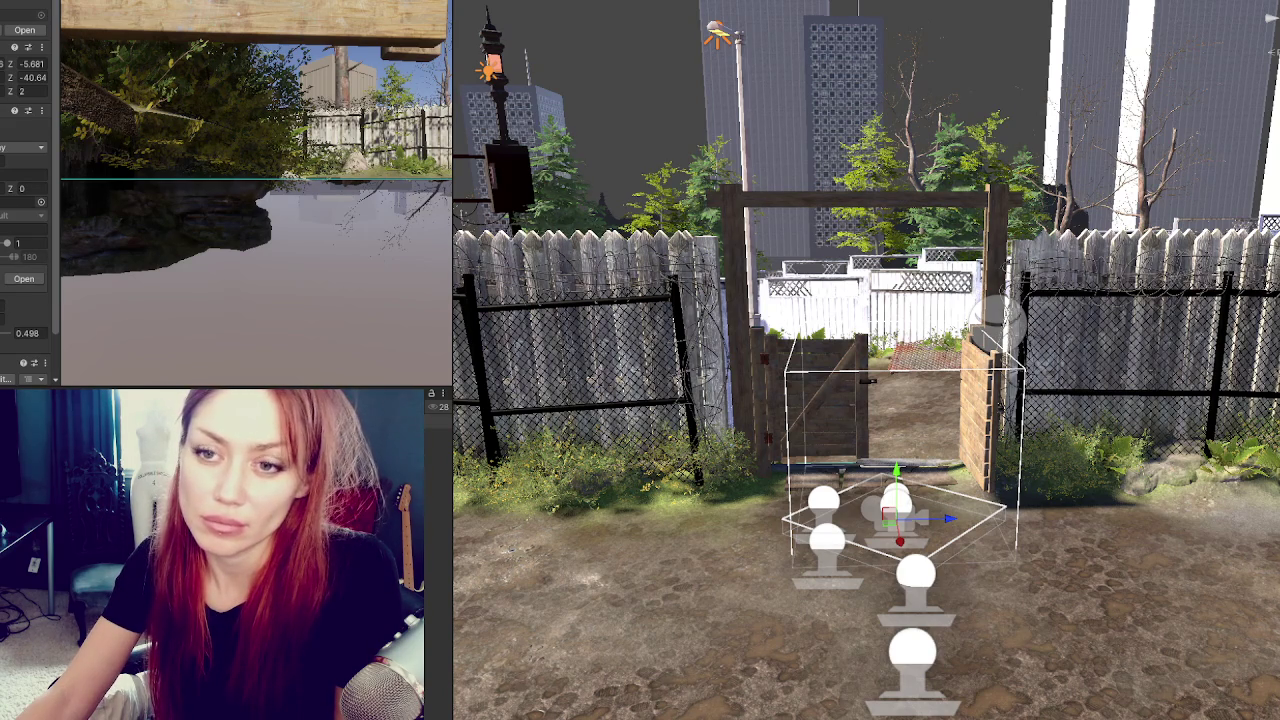
{"action": "key", "text": "Escape"}
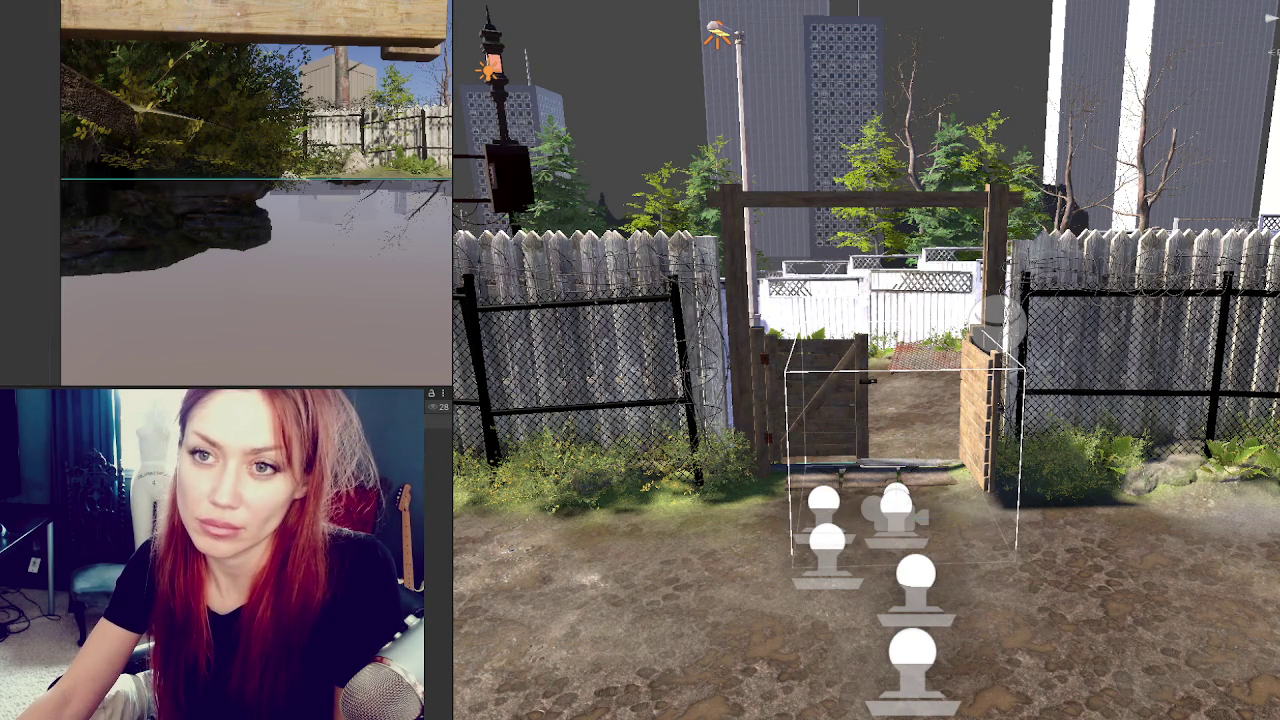
{"action": "left_click", "coordinate": [872, 477]}
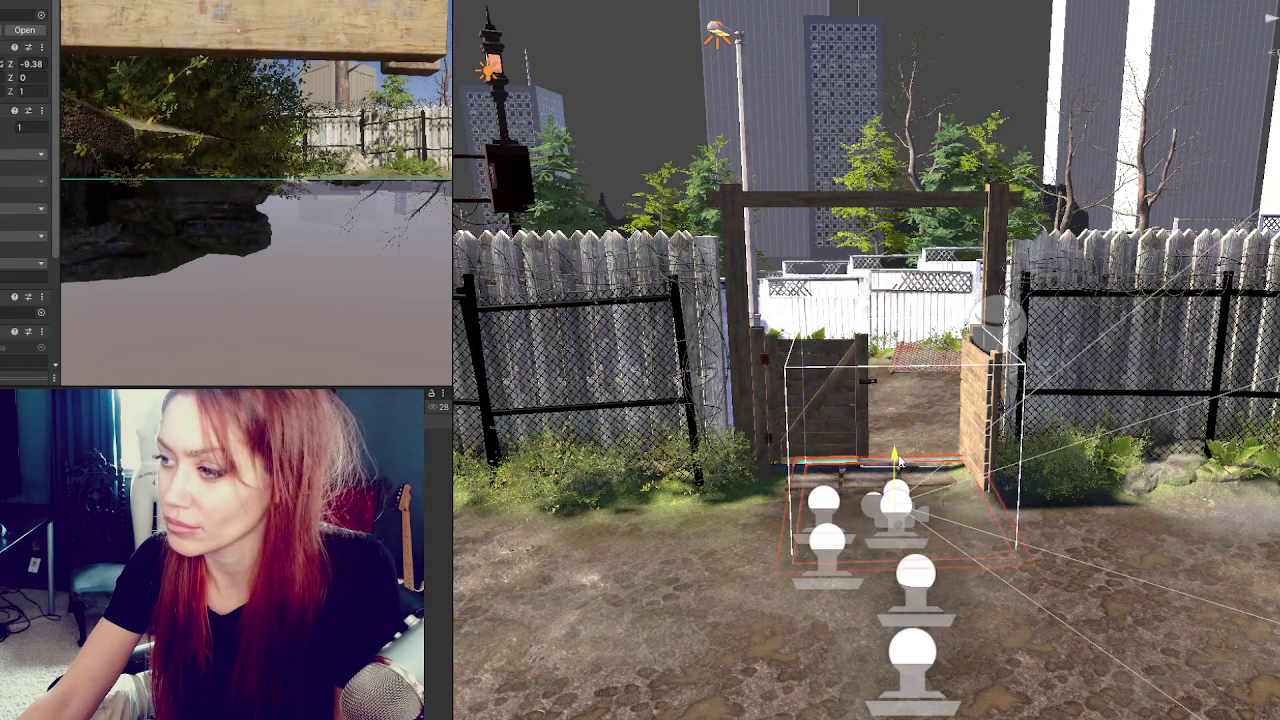
{"action": "mouse_move", "coordinate": [908, 457]}
{"action": "left_mouse_down"}
{"action": "mouse_move", "coordinate": [903, 578]}
{"action": "mouse_move", "coordinate": [896, 503]}
{"action": "left_mouse_up"}
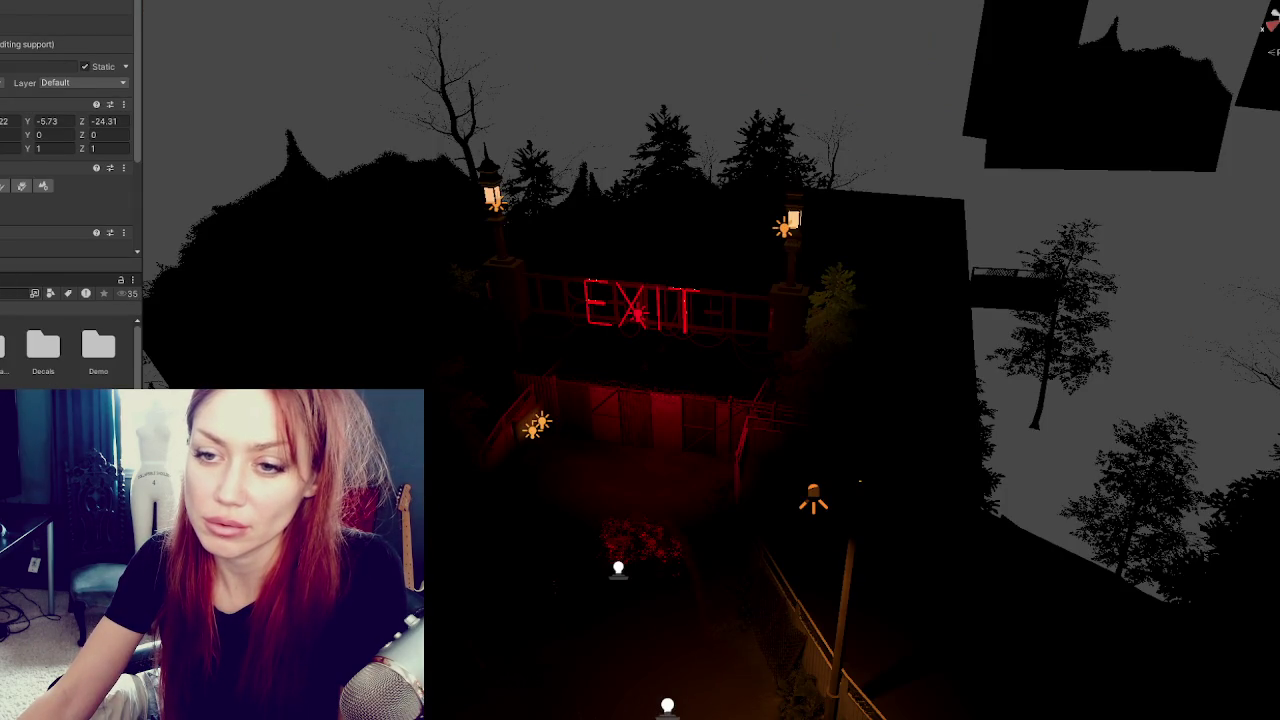
Frame the player avatar lying on the rock in the Scene view.
{"action": "scroll", "coordinate": [70, 350], "scroll_direction": "down", "scroll_amount": 2}
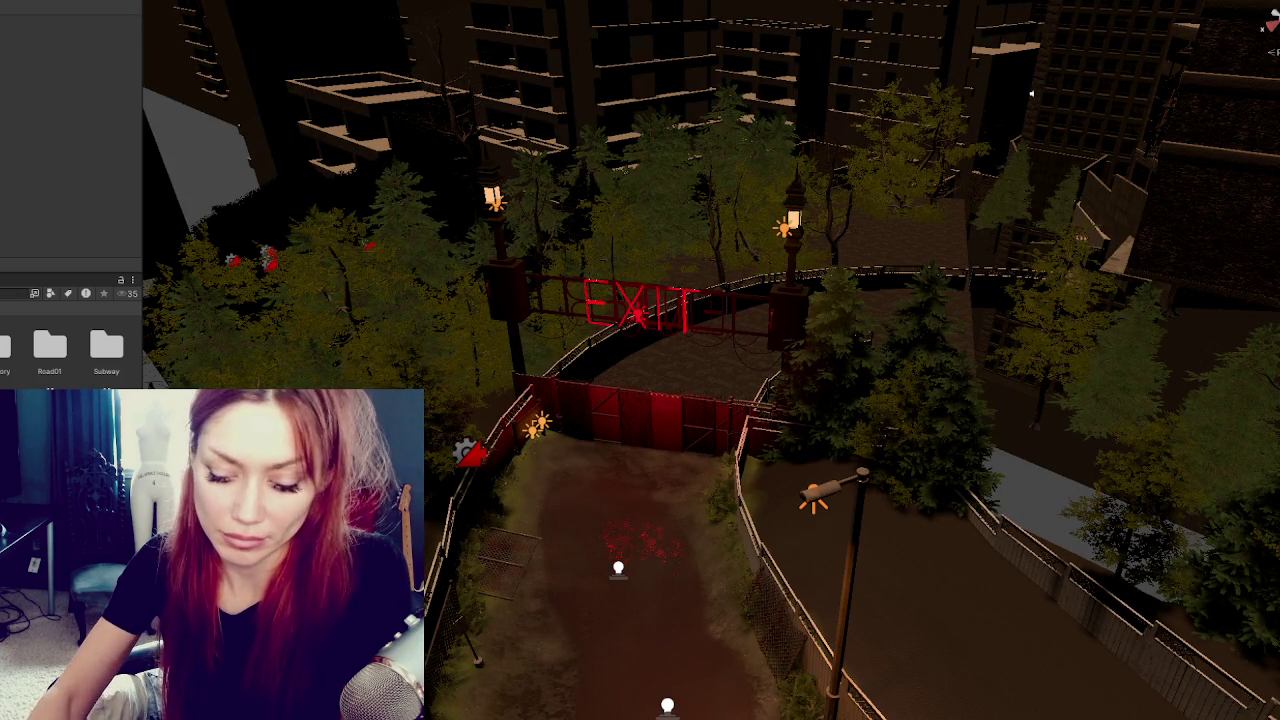
{"action": "key", "text": "f"}
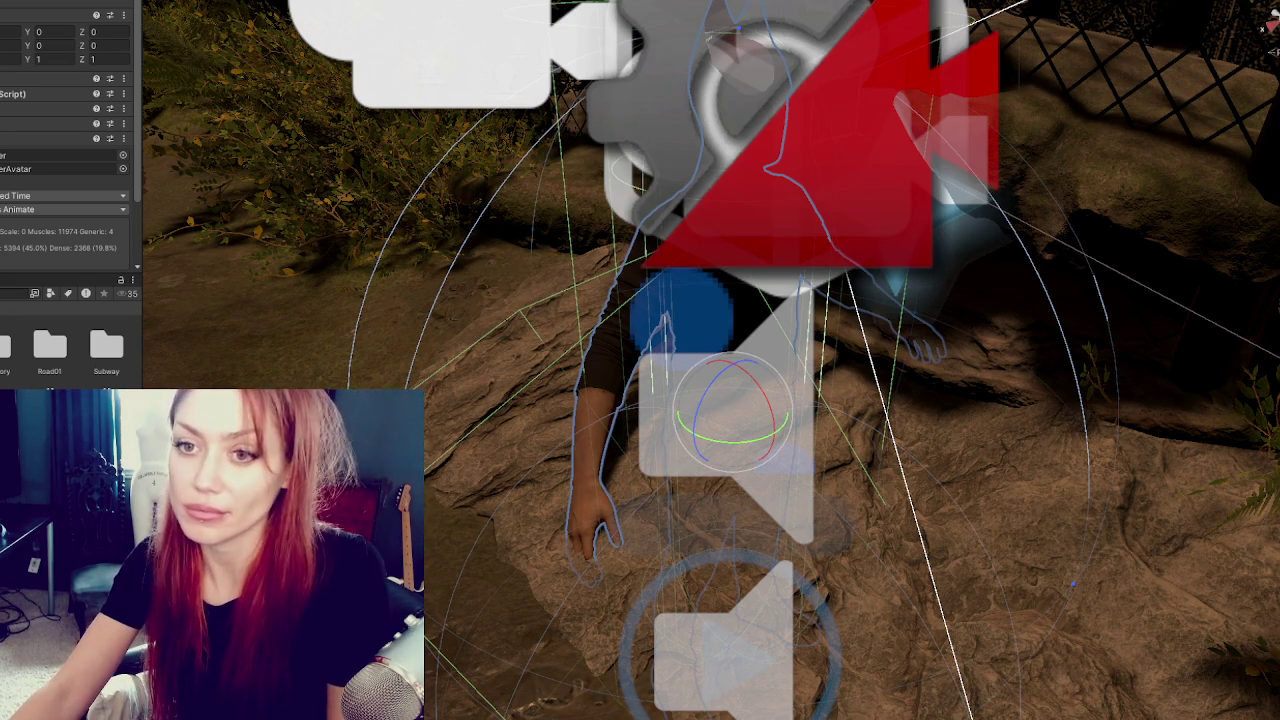
Select the character's linked child object and set its Position Y to -1.07.
{"action": "left_click", "coordinate": [585, 460]}
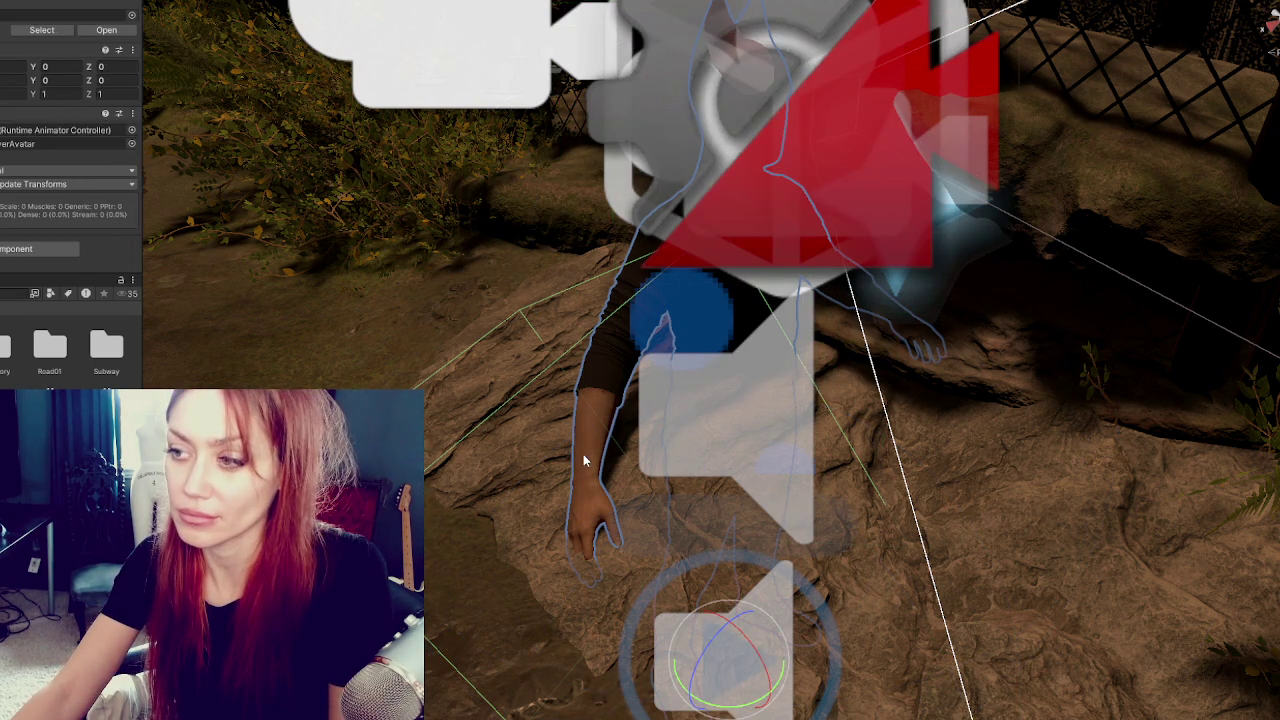
{"action": "left_click", "coordinate": [583, 454]}
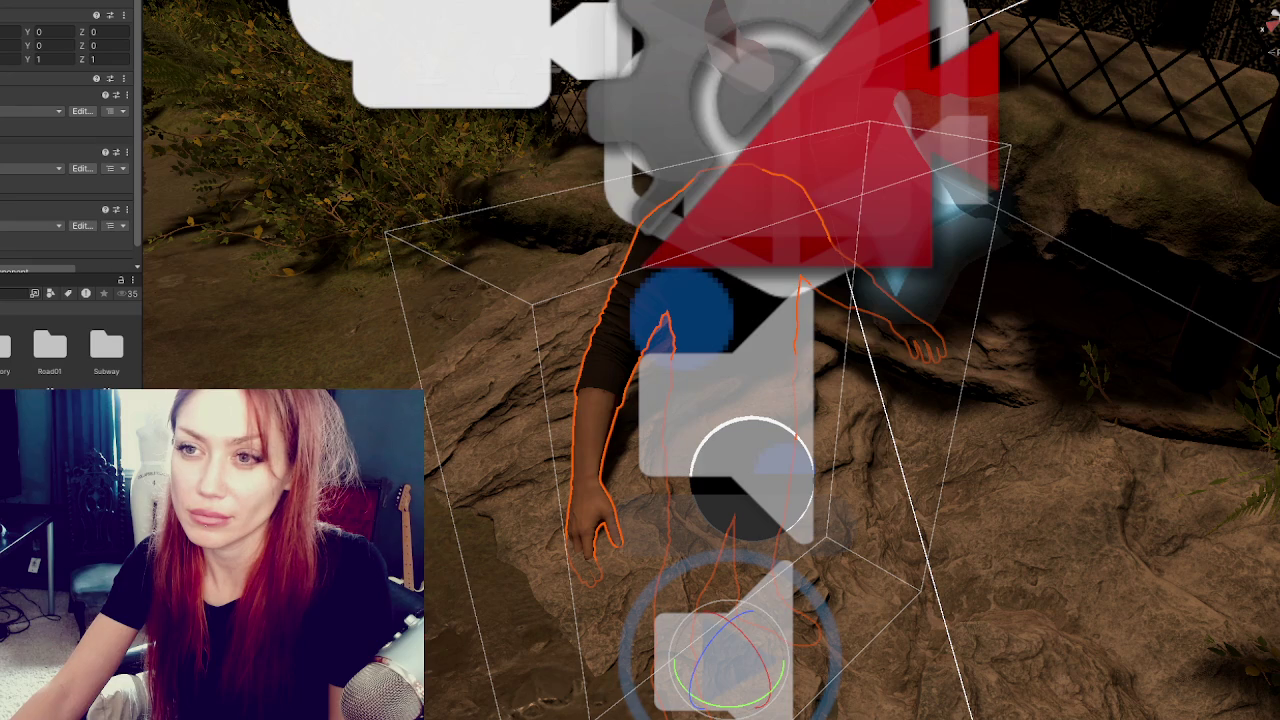
{"action": "left_click", "coordinate": [740, 130]}
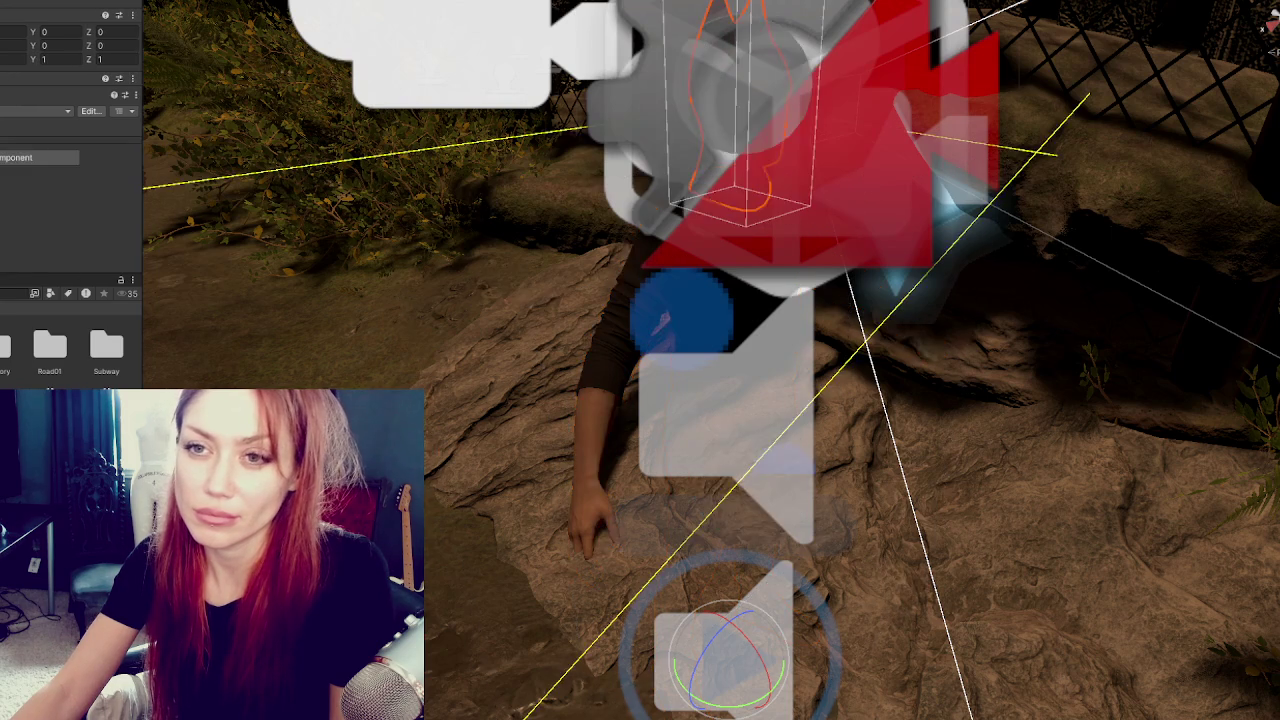
{"action": "left_click", "coordinate": [752, 470]}
{"action": "left_click", "coordinate": [752, 470]}
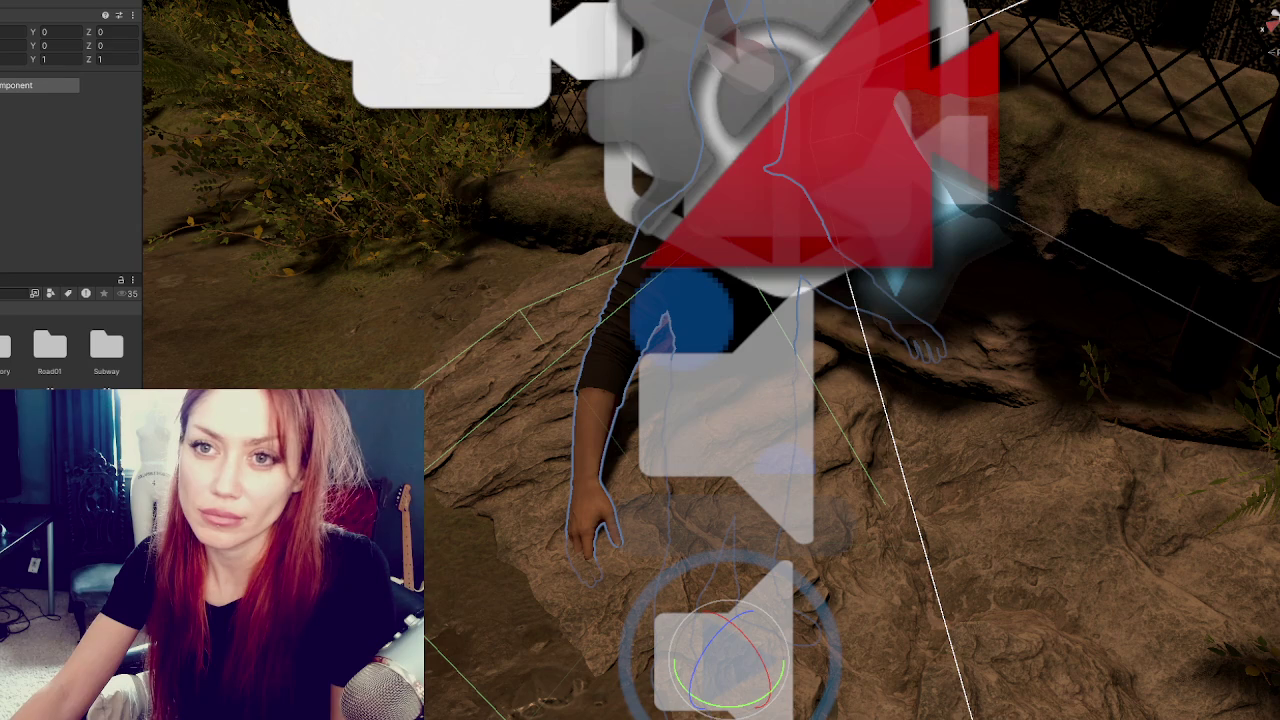
{"action": "type", "text": "-1.07"}
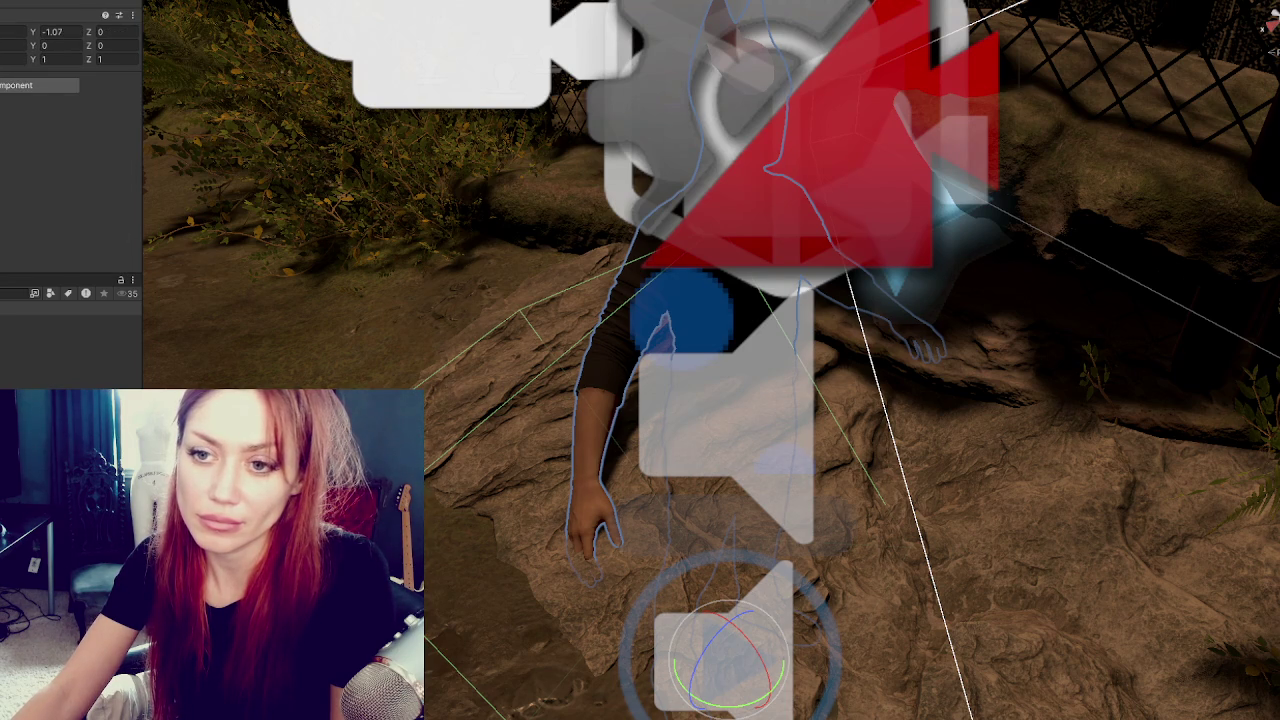
Confirm the Unity package import, then reselect the character and clear the selection.
{"action": "left_click", "coordinate": [880, 205]}
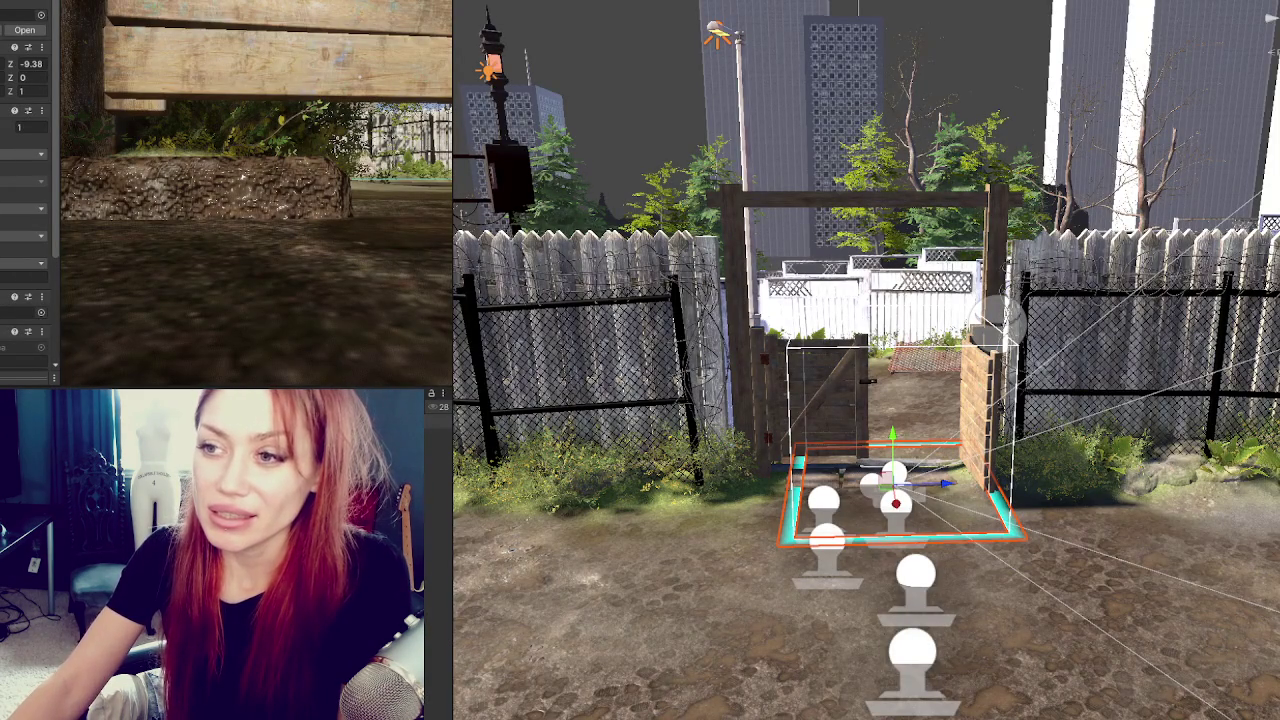
{"action": "key", "text": "Return"}
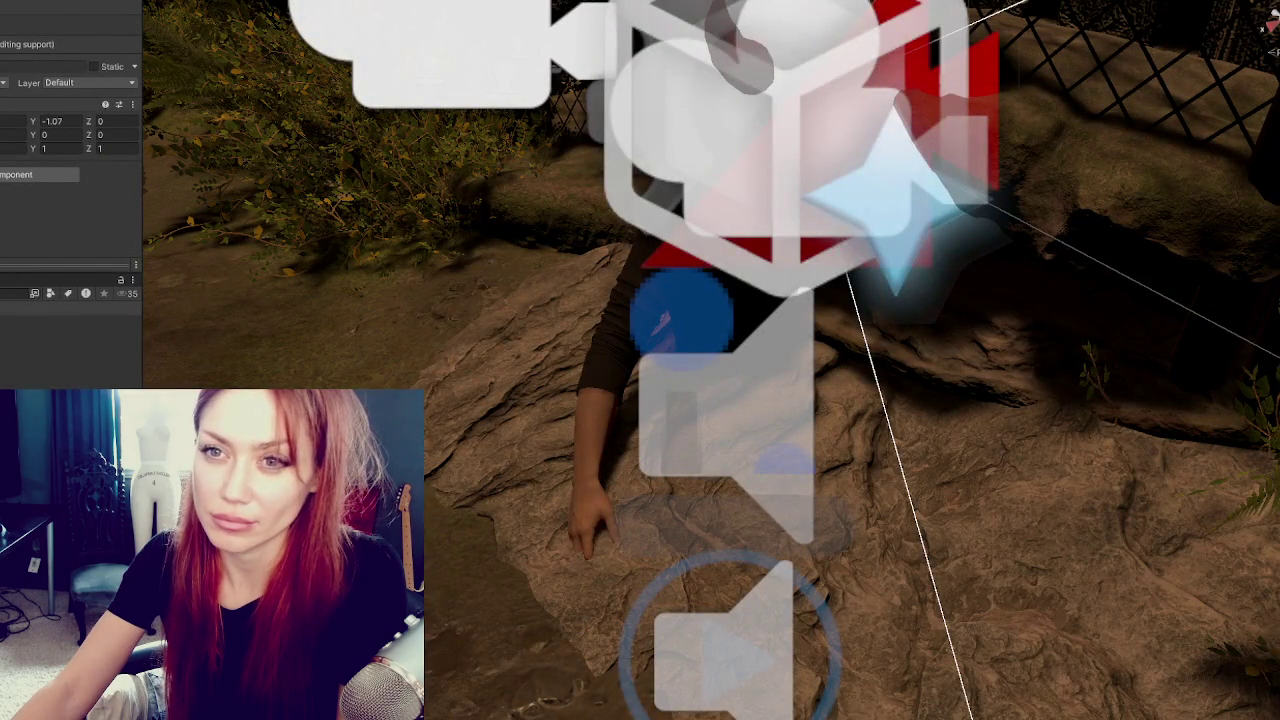
{"action": "left_click", "coordinate": [605, 430]}
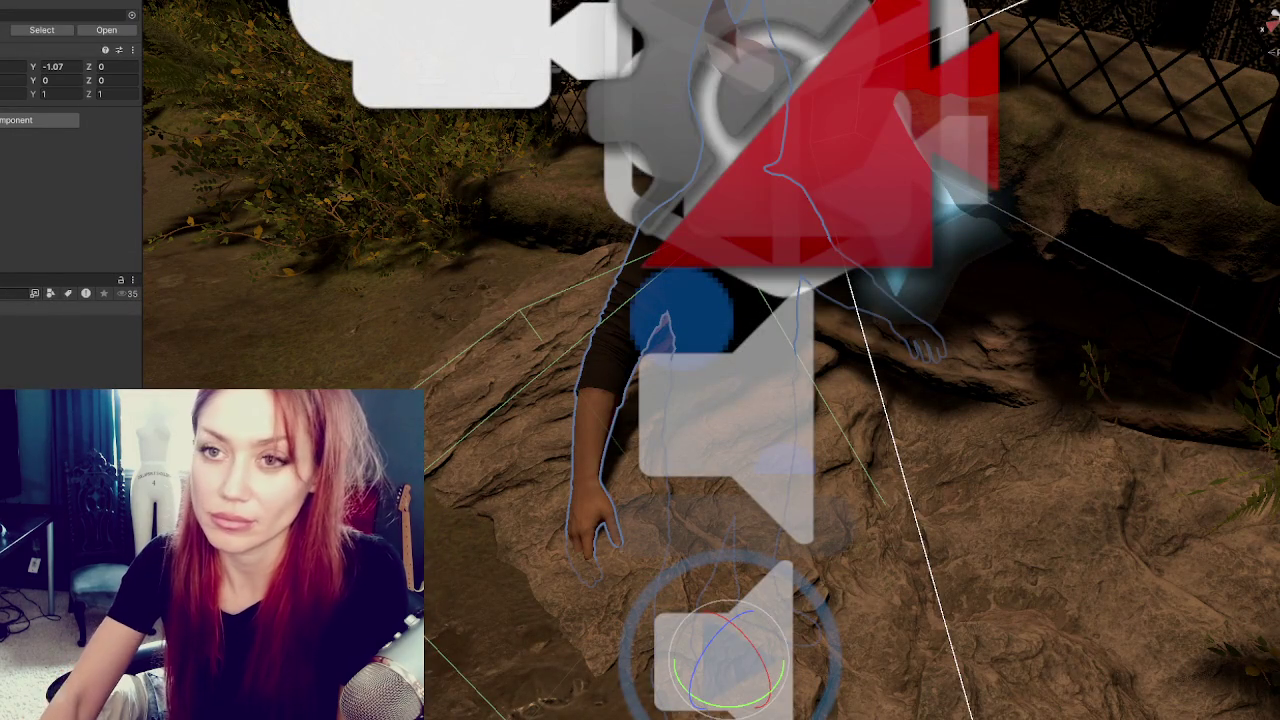
{"action": "key", "text": "Escape"}
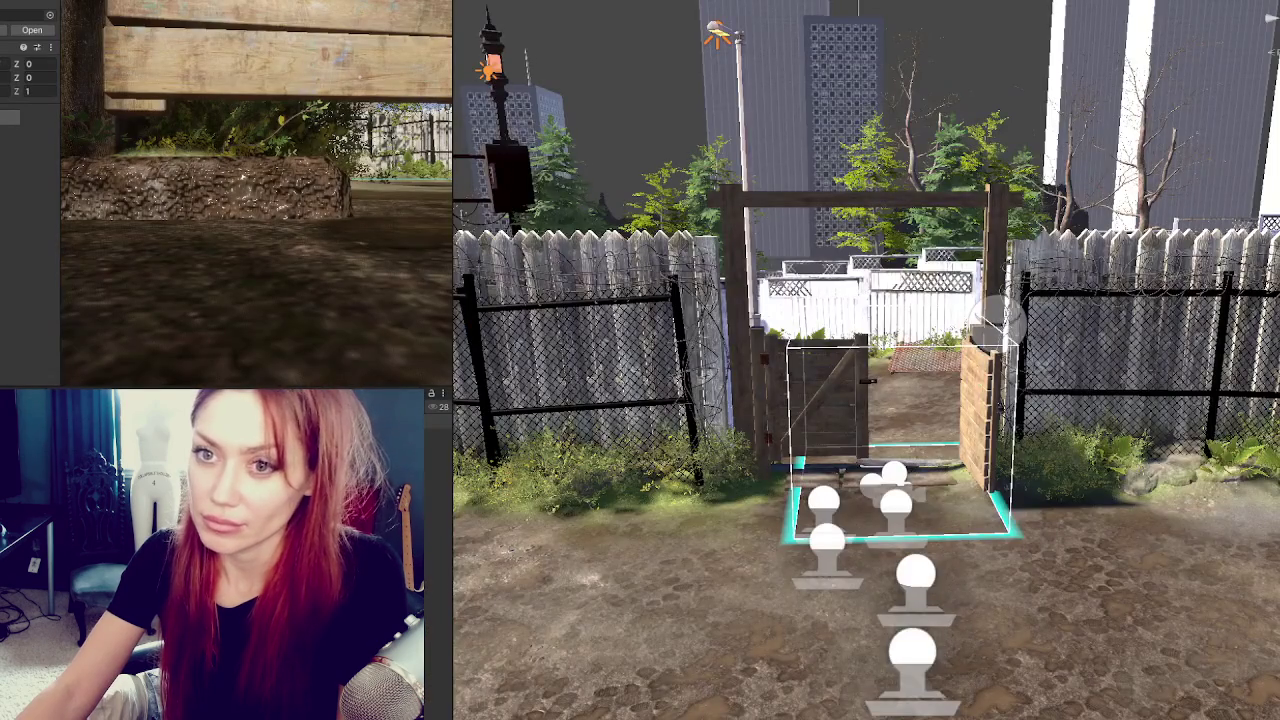
{"action": "scroll", "coordinate": [1220, 480], "scroll_direction": "down", "scroll_amount": 6}
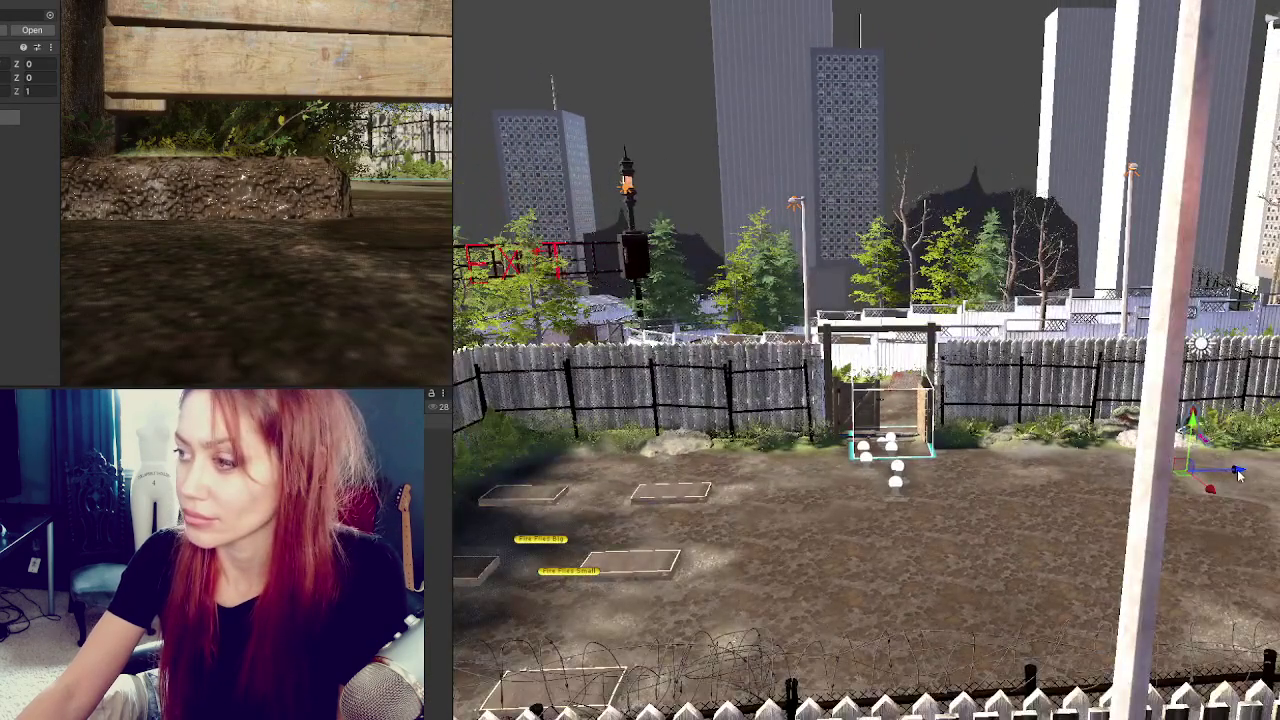
Drag the character beside the gate entrance, nudging its Z position to -11.605.
{"action": "mouse_move", "coordinate": [1238, 475]}
{"action": "left_mouse_down"}
{"action": "mouse_move", "coordinate": [839, 480]}
{"action": "mouse_move", "coordinate": [783, 536]}
{"action": "mouse_move", "coordinate": [789, 414]}
{"action": "left_mouse_up"}
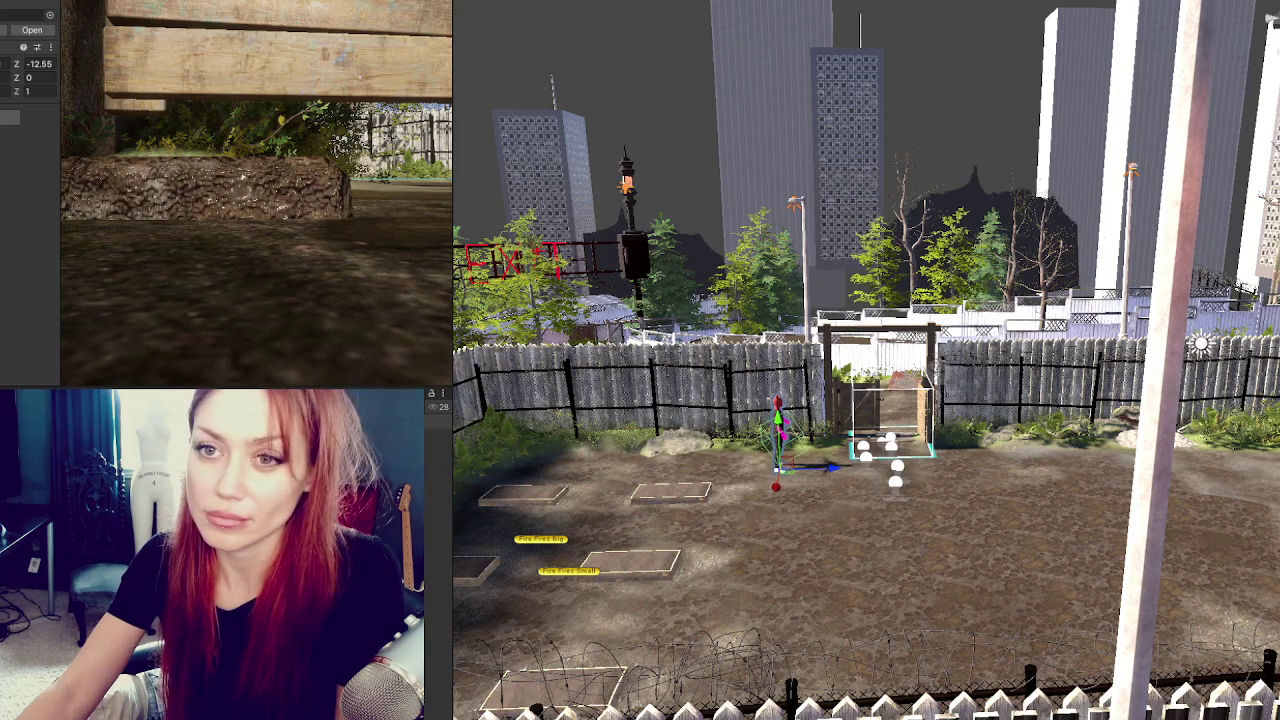
{"action": "left_click", "coordinate": [780, 440]}
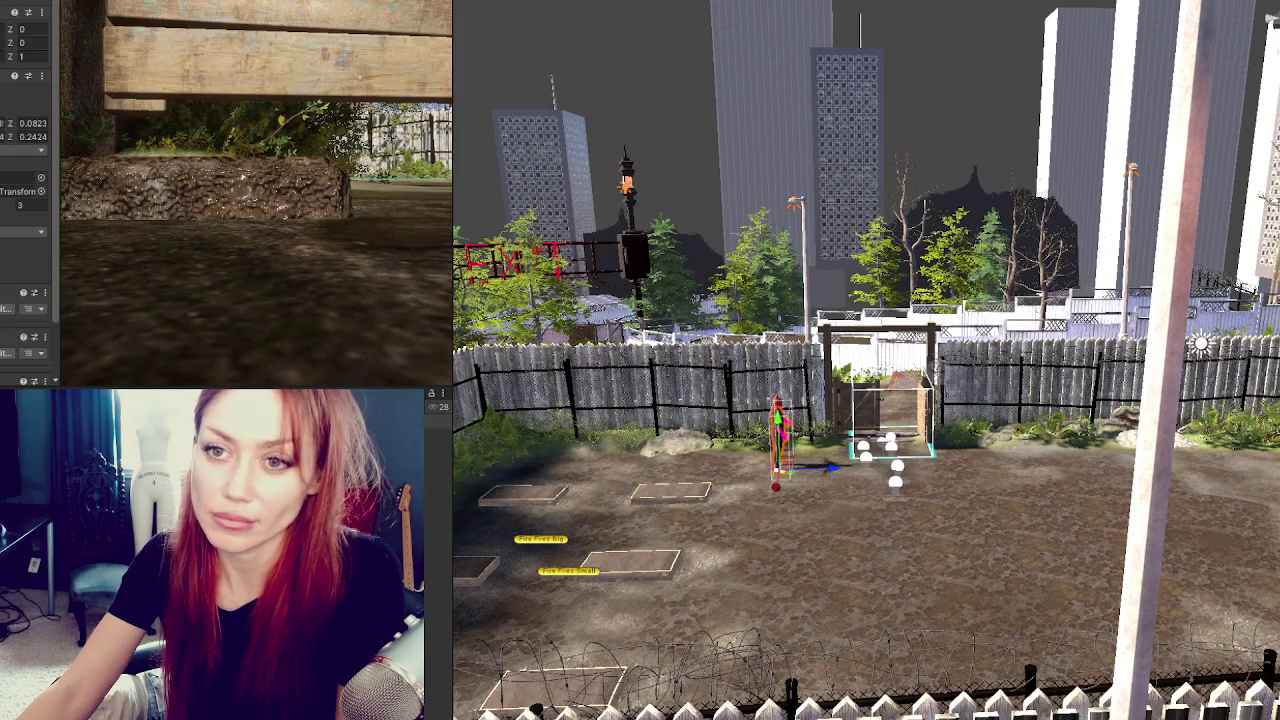
{"action": "scroll", "coordinate": [33, 277], "scroll_direction": "down", "scroll_amount": 5}
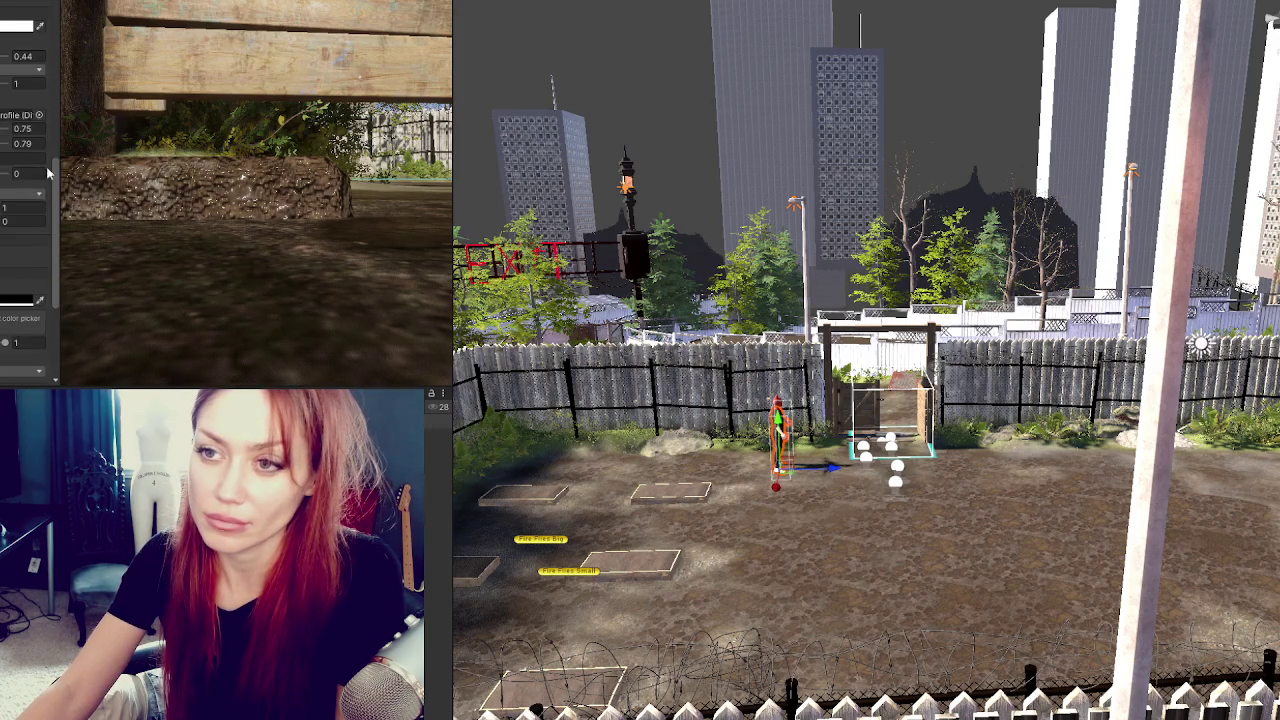
{"action": "scroll", "coordinate": [40, 205], "scroll_direction": "down", "scroll_amount": 5}
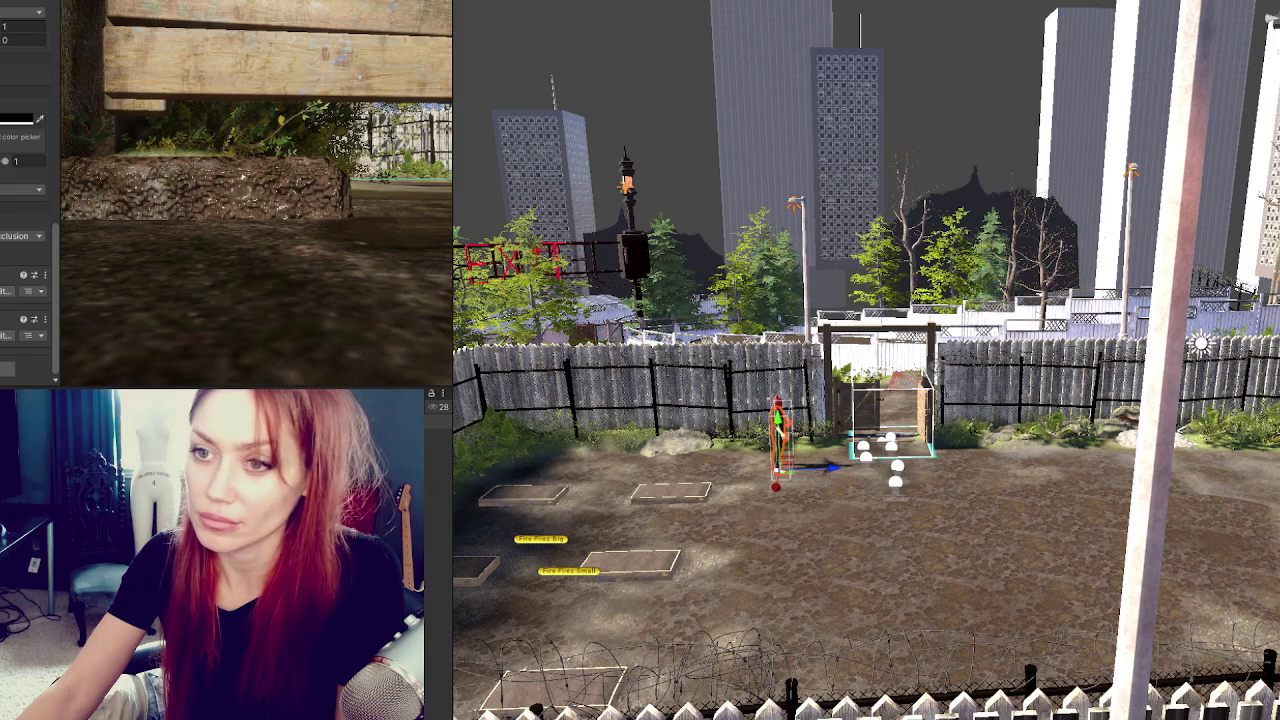
{"action": "scroll", "coordinate": [27, 204], "scroll_direction": "up", "scroll_amount": 5}
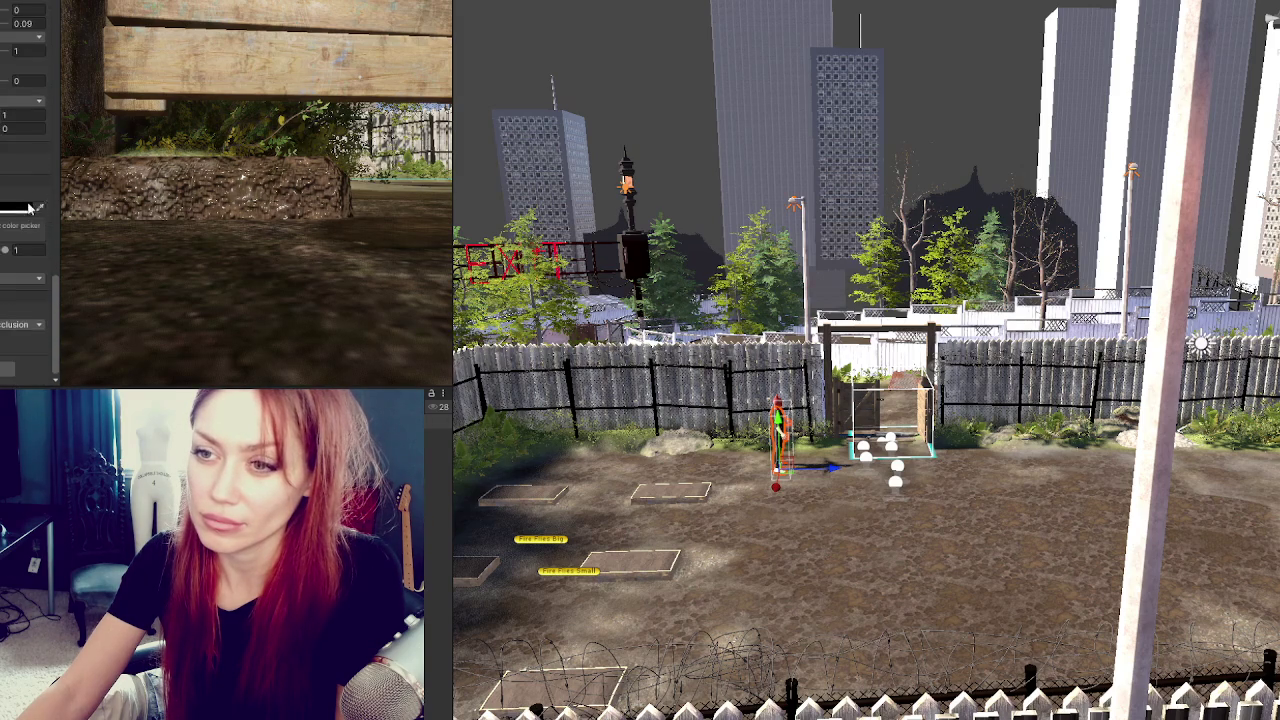
{"action": "scroll", "coordinate": [27, 202], "scroll_direction": "down", "scroll_amount": 3}
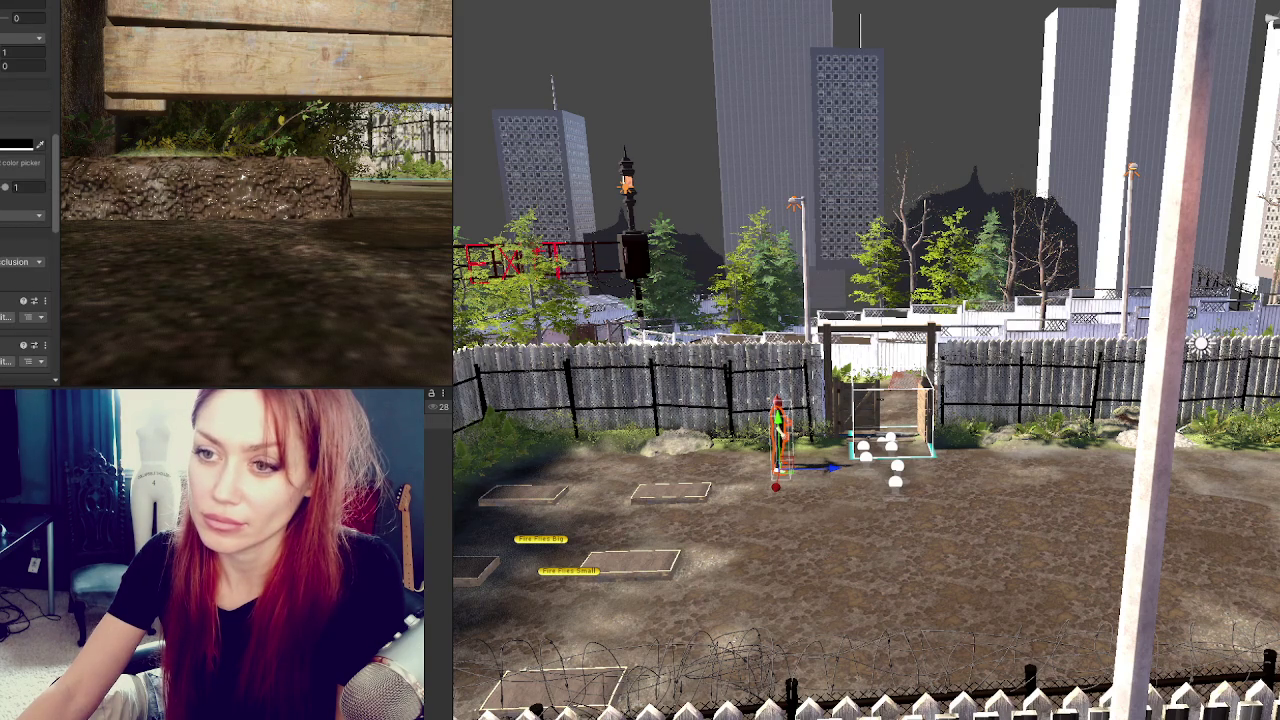
{"action": "scroll", "coordinate": [27, 200], "scroll_direction": "up", "scroll_amount": 3}
{"action": "scroll", "coordinate": [660, 423], "scroll_direction": "up", "scroll_amount": 5}
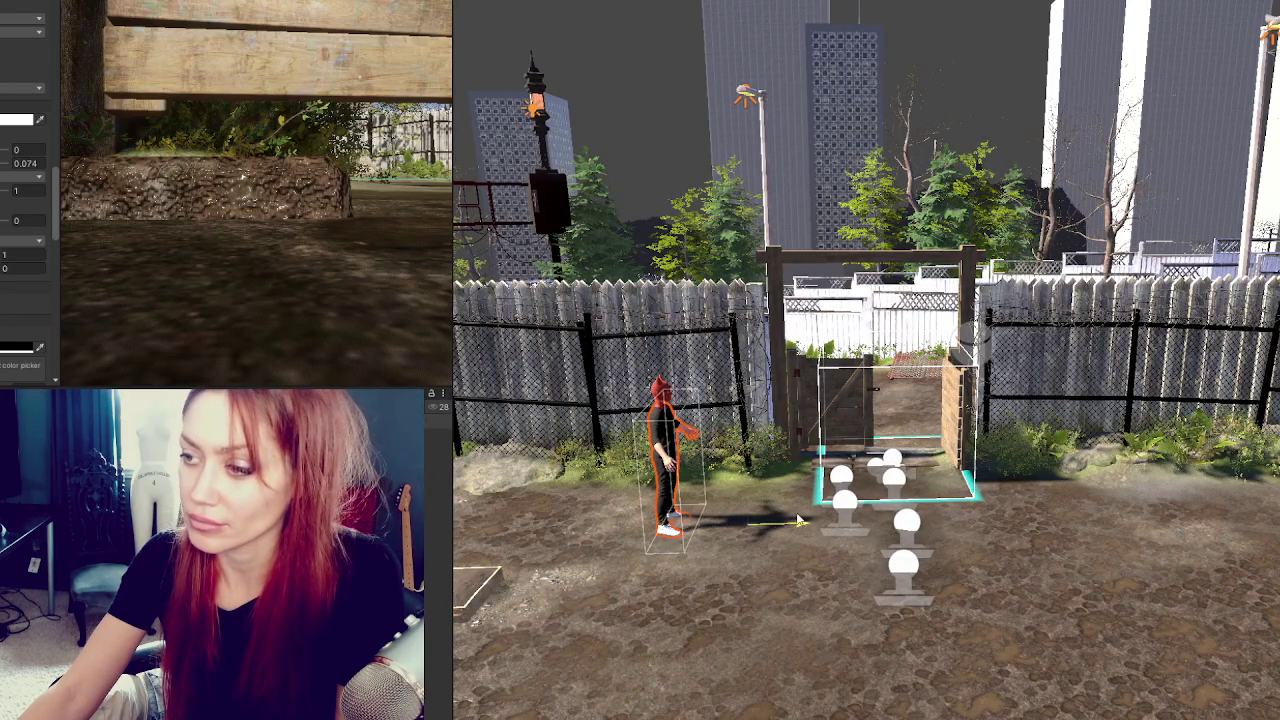
{"action": "left_click", "coordinate": [647, 479]}
{"action": "mouse_move", "coordinate": [720, 530]}
{"action": "left_mouse_down"}
{"action": "mouse_move", "coordinate": [792, 537]}
{"action": "mouse_move", "coordinate": [741, 535]}
{"action": "left_mouse_up"}
{"action": "key", "text": "e"}
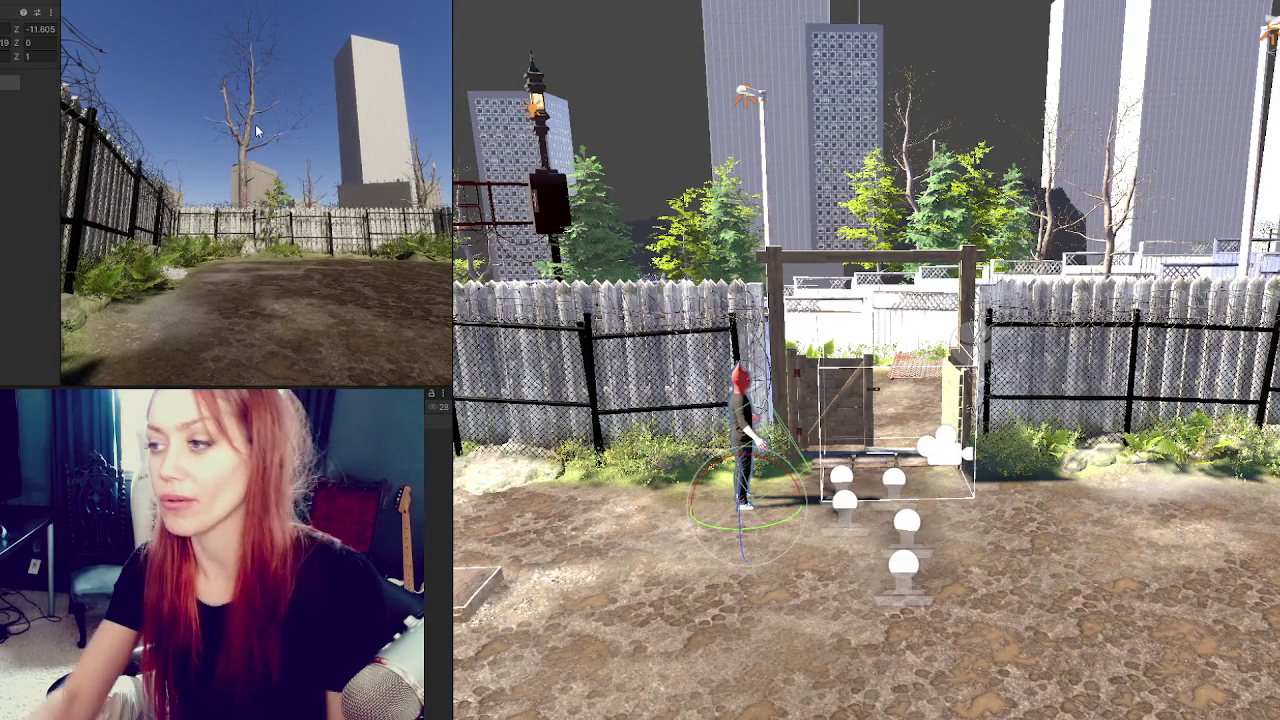
{"action": "left_click", "coordinate": [175, 180]}
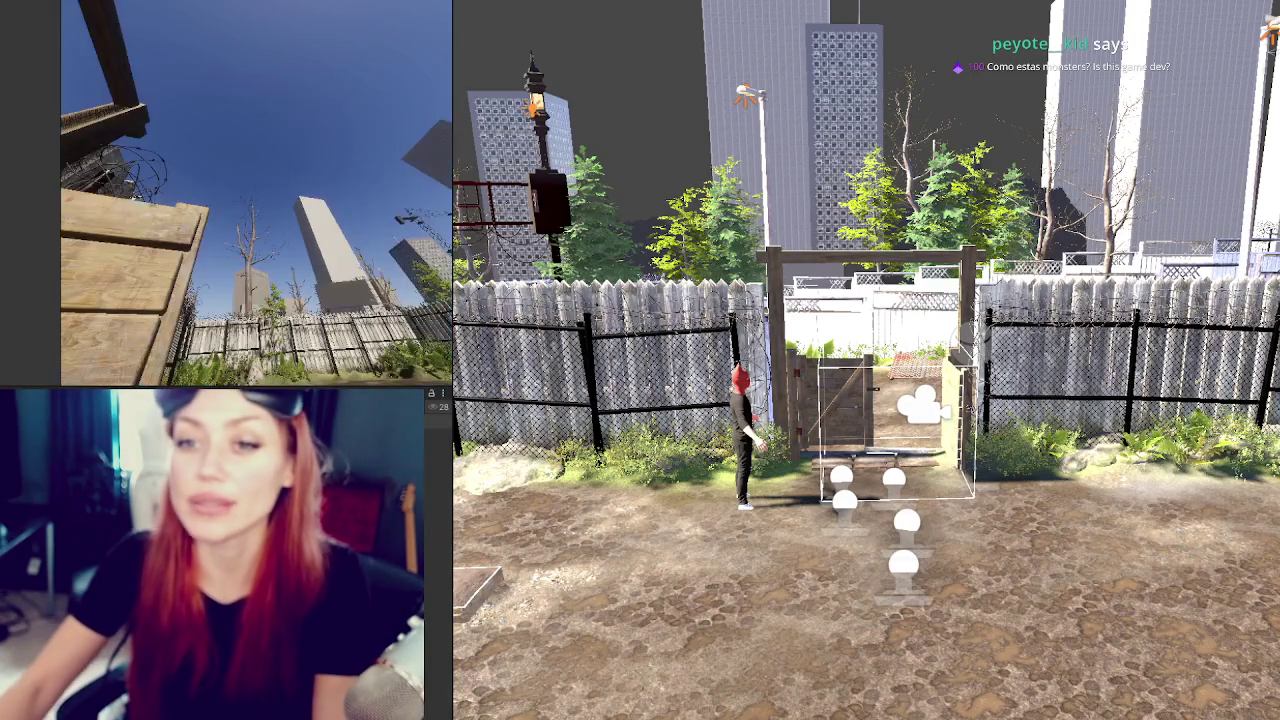
Frame the camera object at the gate and orbit toward the alley with the EXIT sign.
{"action": "left_click", "coordinate": [908, 462]}
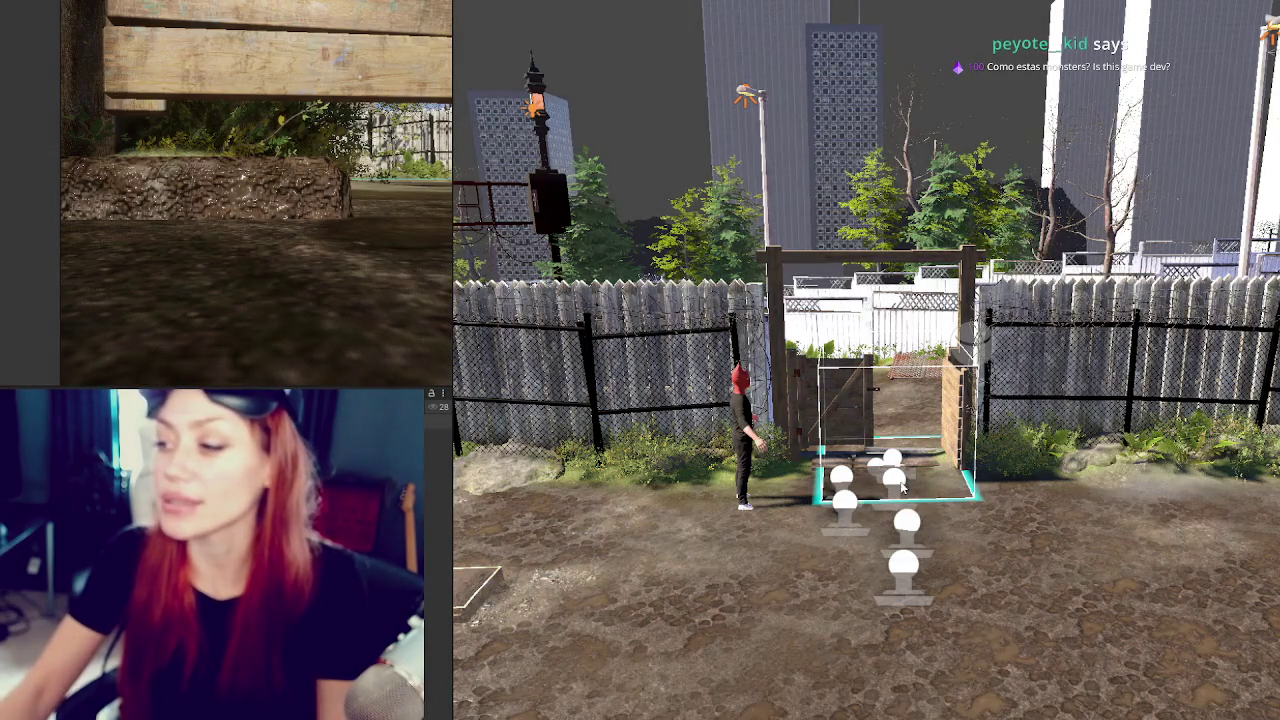
{"action": "left_click", "coordinate": [884, 475]}
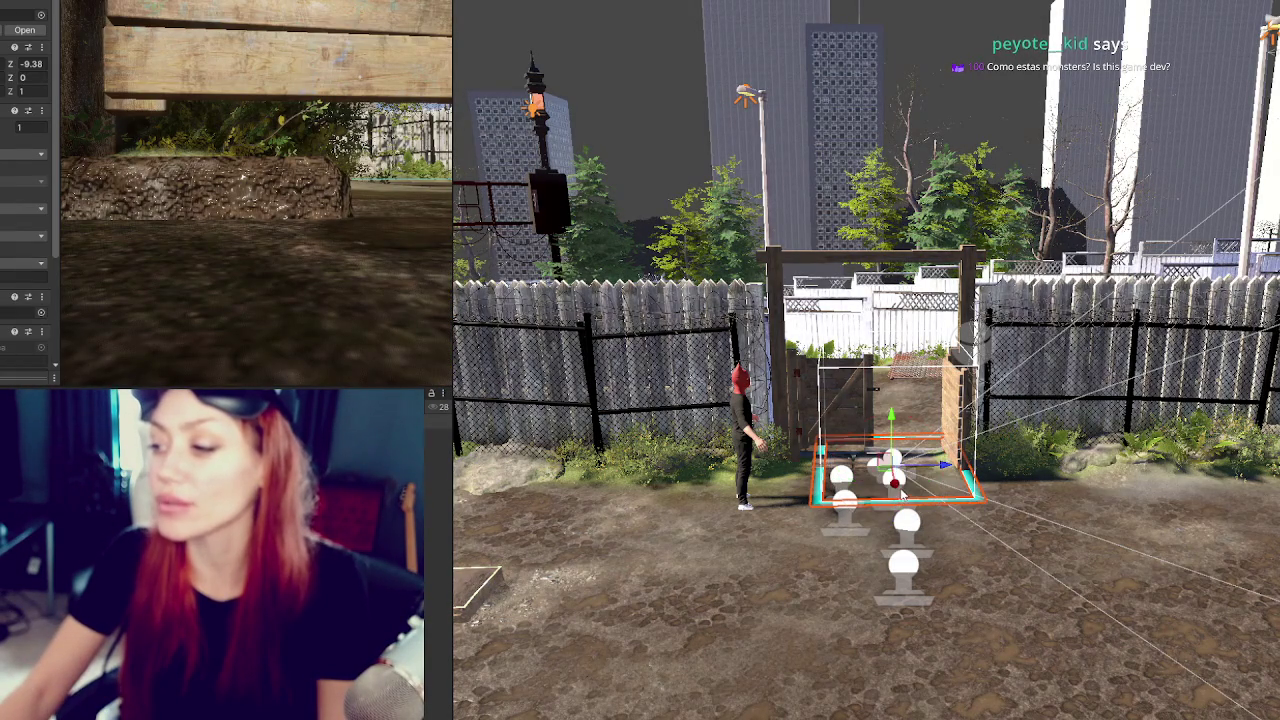
{"action": "key", "text": "f"}
{"action": "mouse_move", "coordinate": [980, 436]}
{"action": "left_mouse_down"}
{"action": "mouse_move", "coordinate": [895, 437]}
{"action": "mouse_move", "coordinate": [893, 455]}
{"action": "left_mouse_up"}
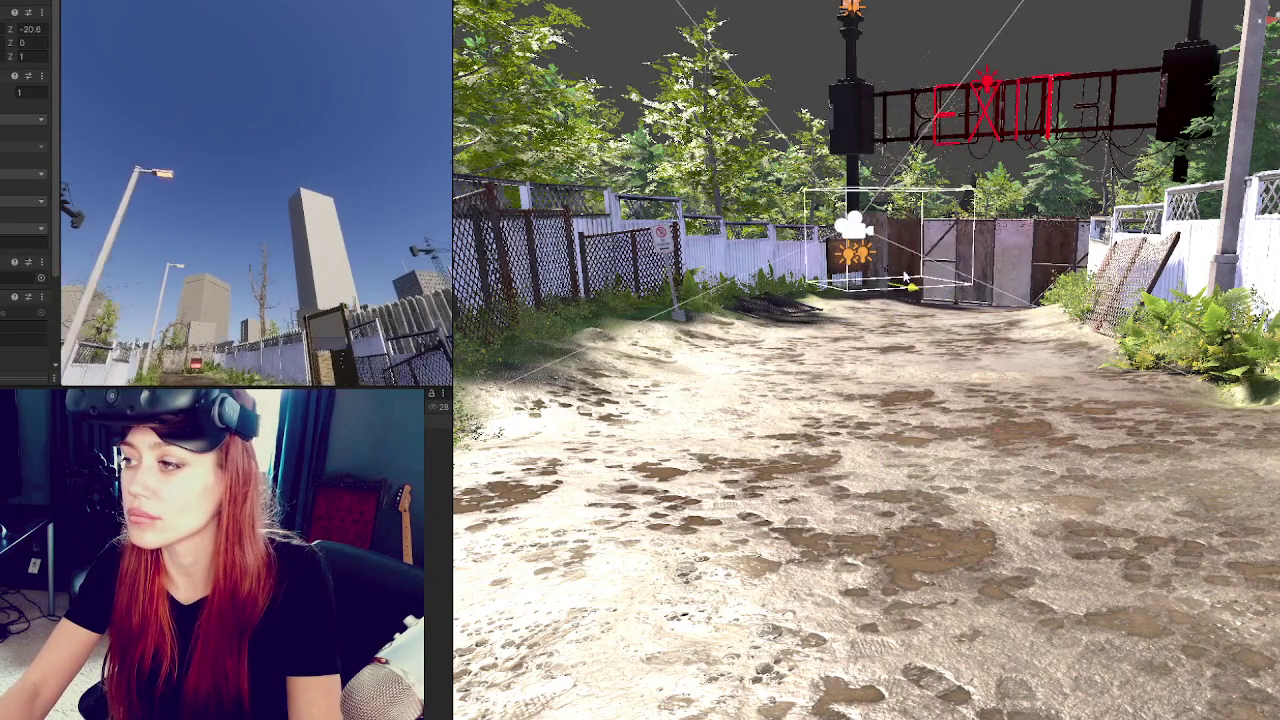
Frame the camera object close-up beside the patched fence.
{"action": "key", "text": "f"}
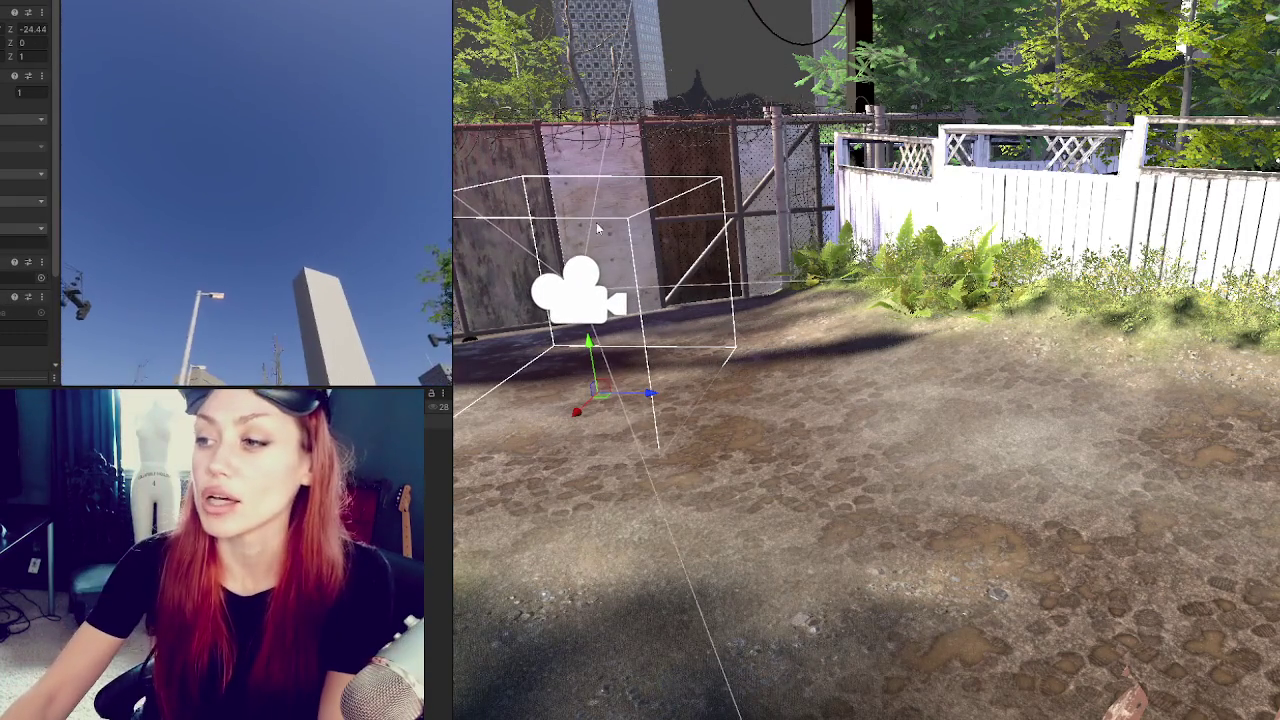
Orbit to overhead views of the fenced yard, then reframe the camera by the CLOSED sign.
{"action": "scroll", "coordinate": [614, 241], "scroll_direction": "down", "scroll_amount": 2}
{"action": "left_click_drag", "start_coordinate": [820, 300], "coordinate": [820, 447]}
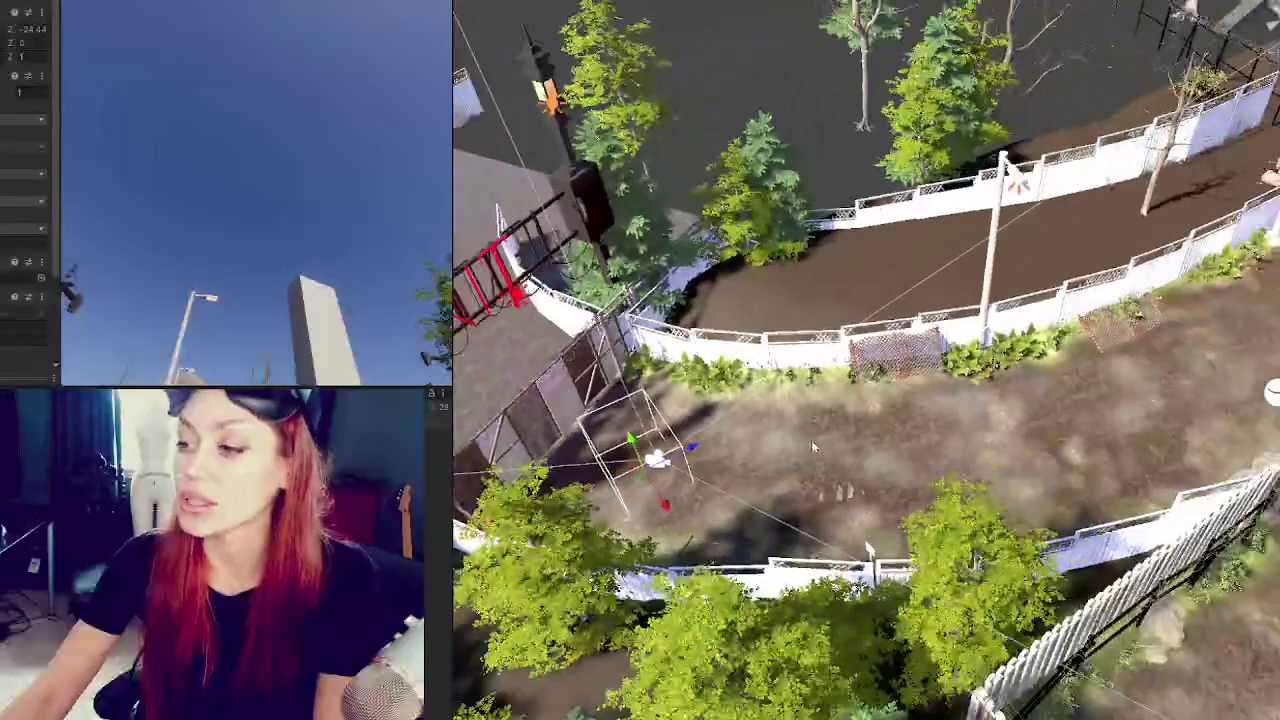
{"action": "left_click_drag", "start_coordinate": [697, 455], "coordinate": [600, 461]}
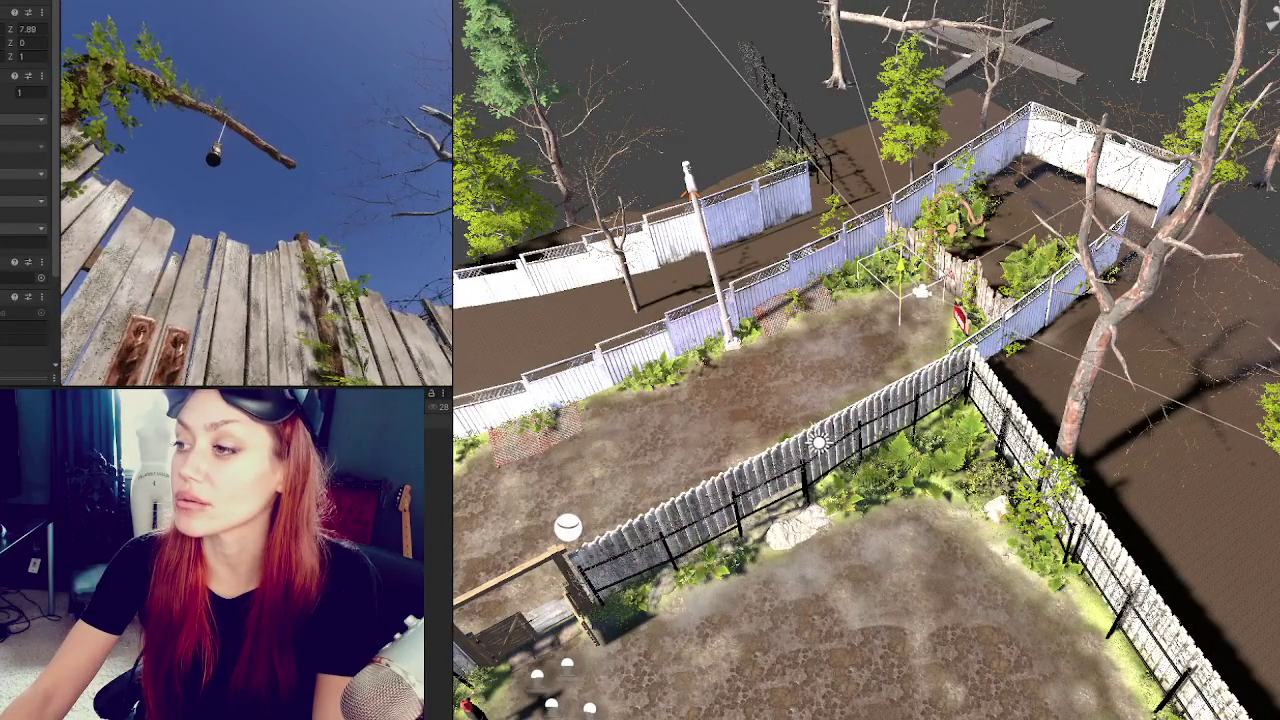
{"action": "key", "text": "w"}
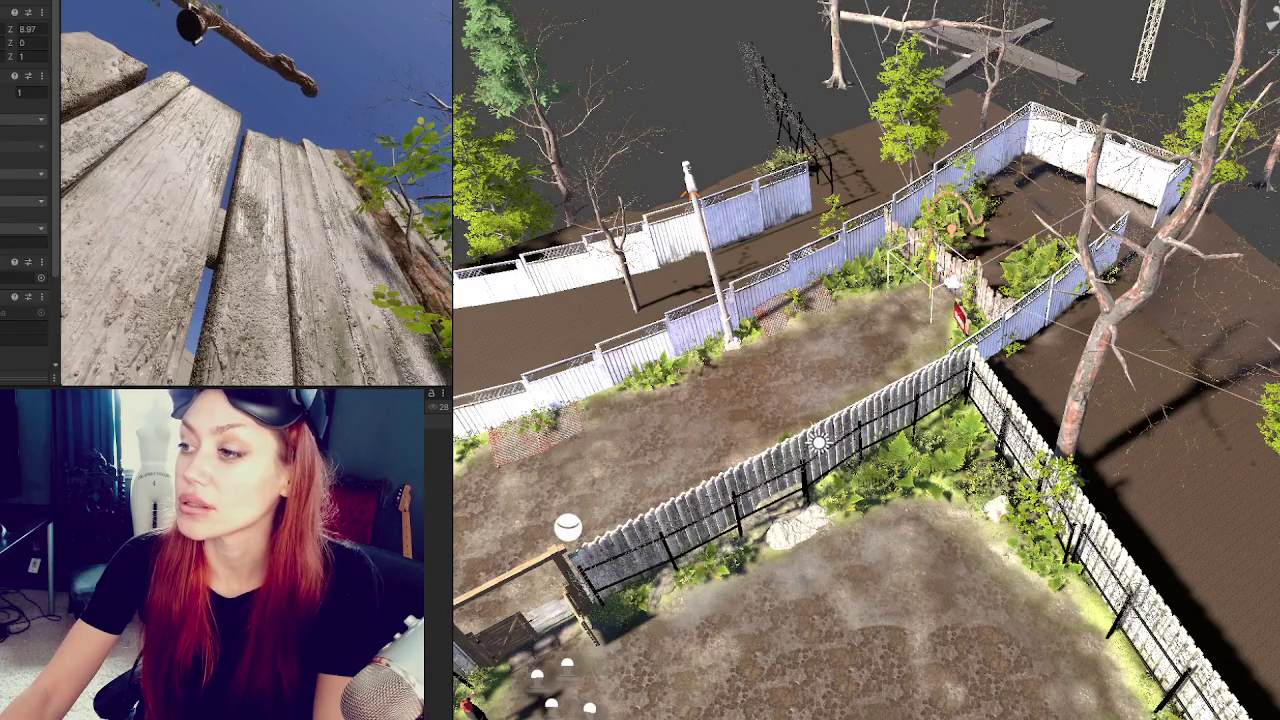
{"action": "key", "text": "f"}
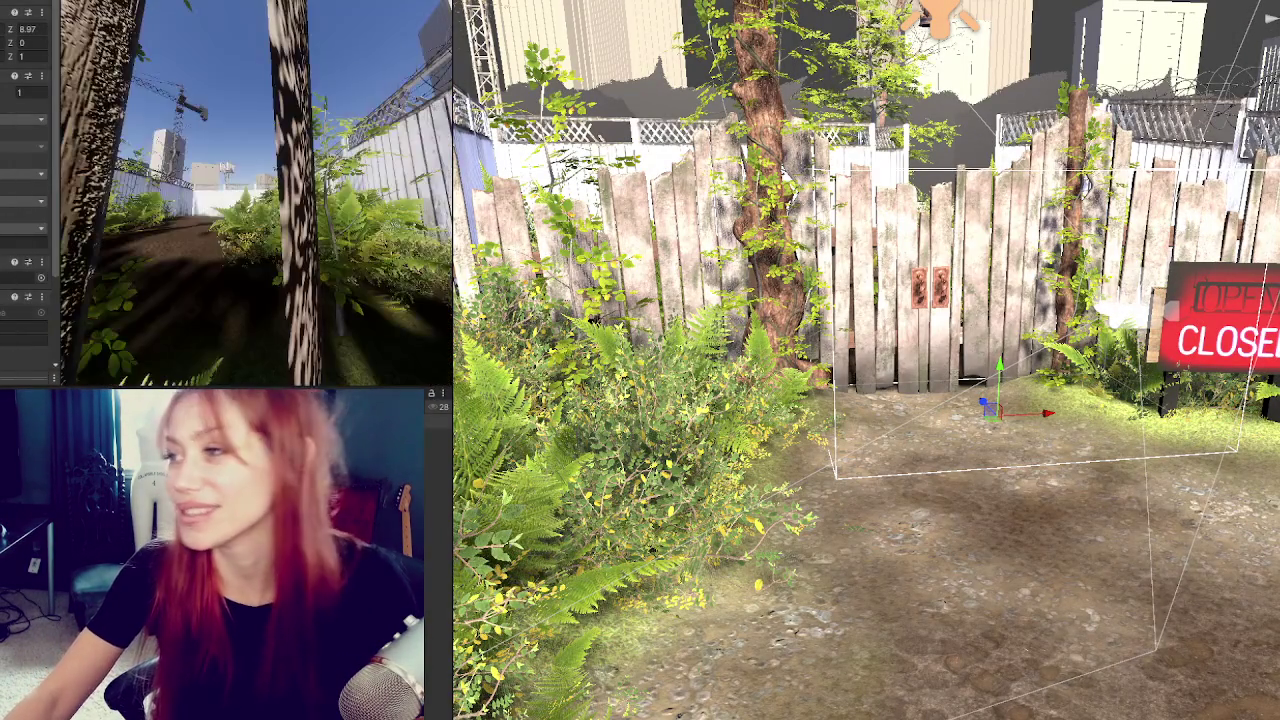
Inspect an asset in the Project window, then clear the selection.
{"action": "left_click", "coordinate": [1168, 289]}
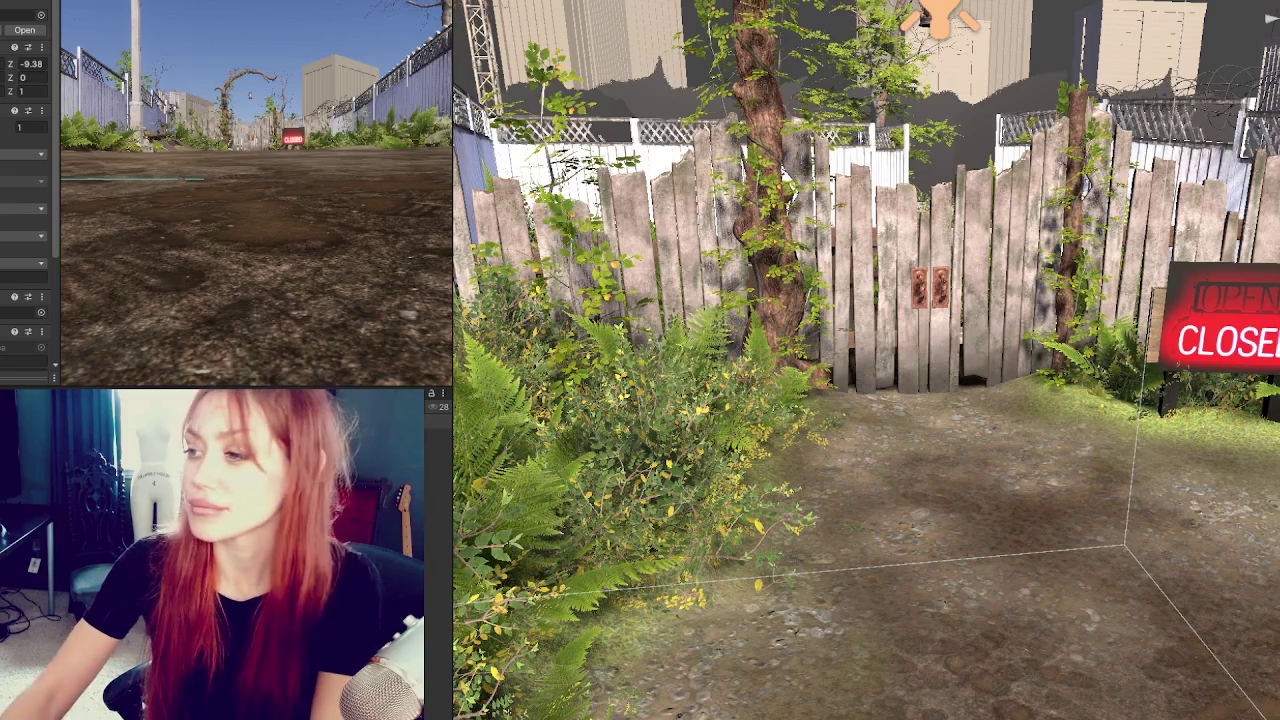
{"action": "key", "text": "Escape"}
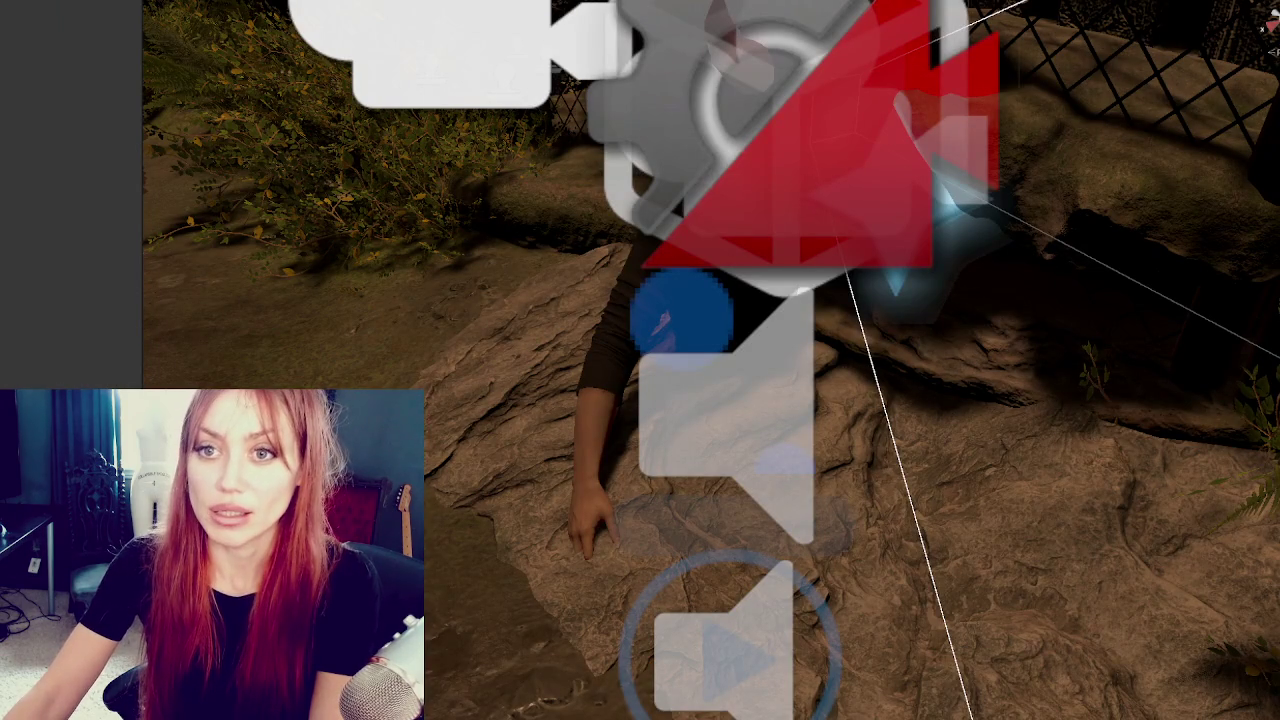
Start a new scene with Ctrl+N and save the modified Main scene when prompted.
{"action": "key", "text": "ctrl+n"}
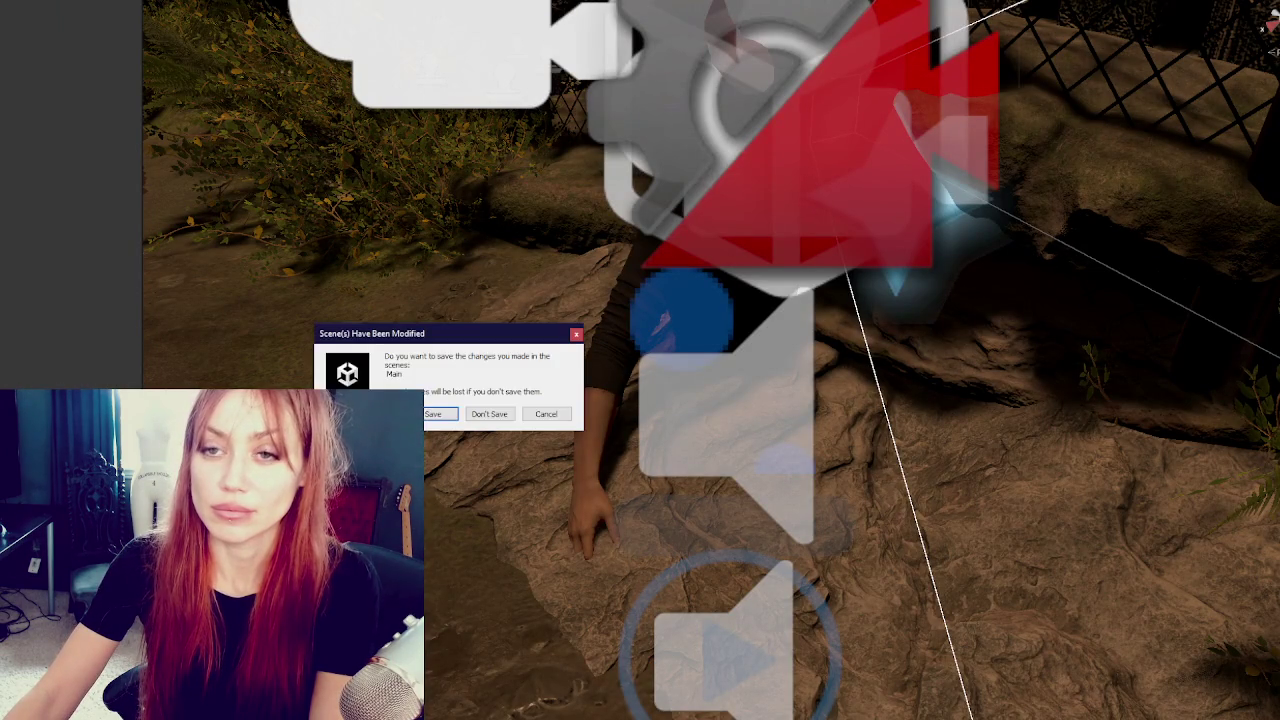
{"action": "left_click", "coordinate": [450, 417]}
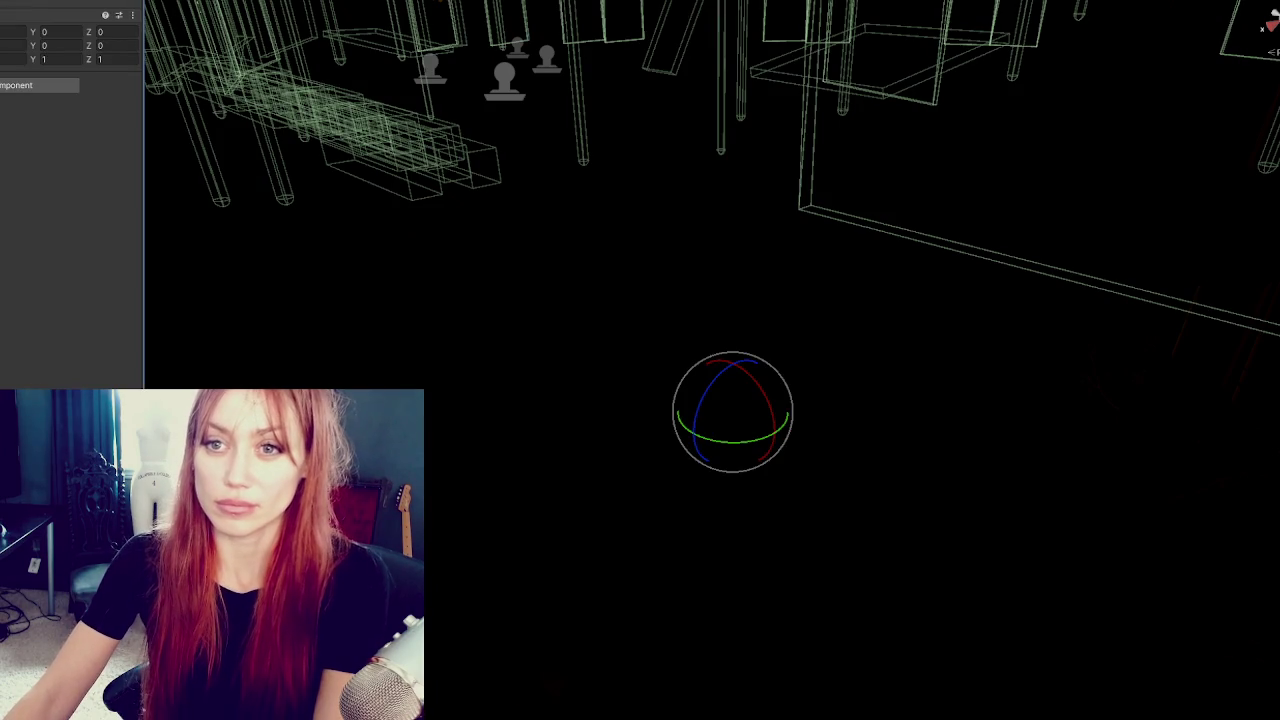
Select and delete all green wireframe collider objects, checking the result with undo and redo.
{"action": "key", "text": "ctrl+a"}
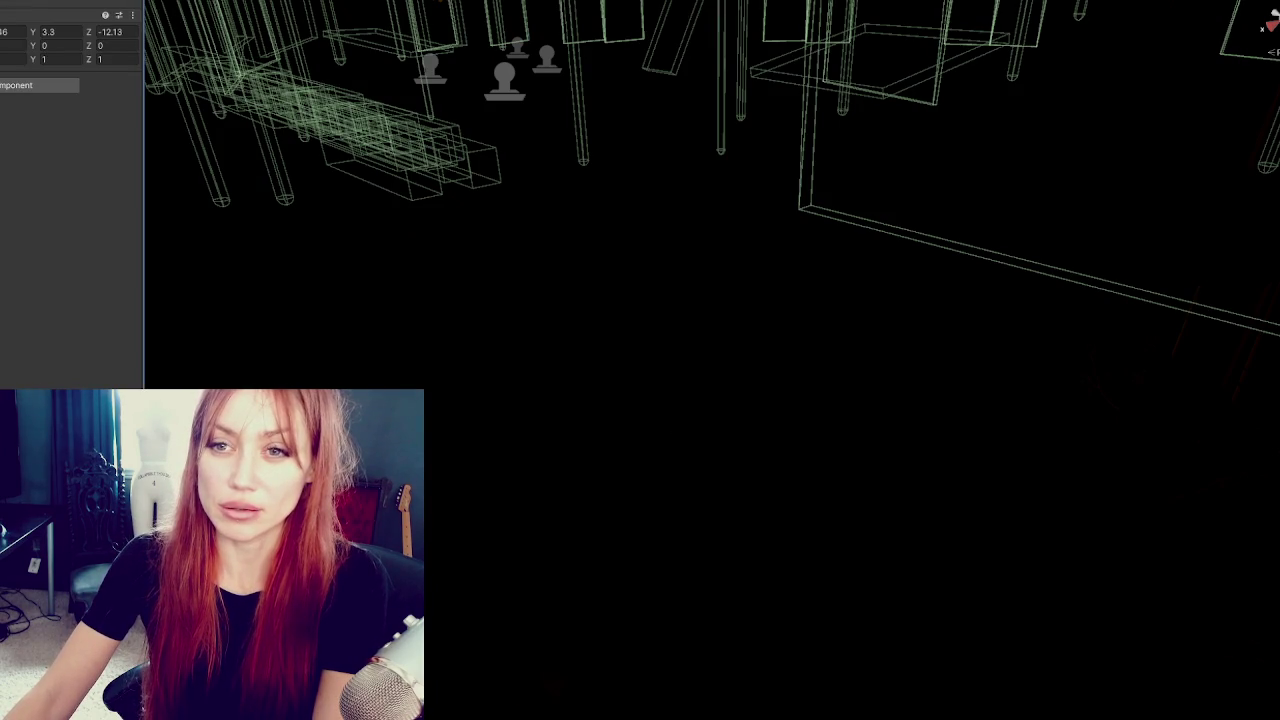
{"action": "key", "text": "Delete"}
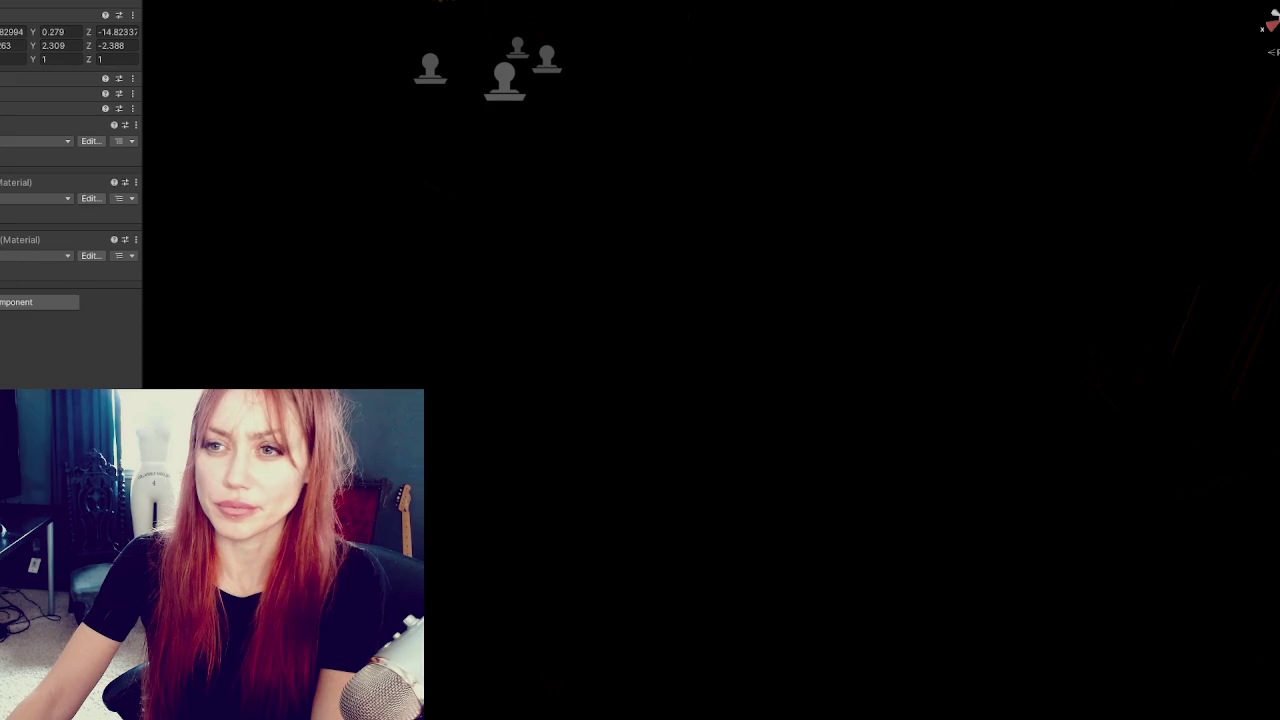
{"action": "key", "text": "ctrl+z"}
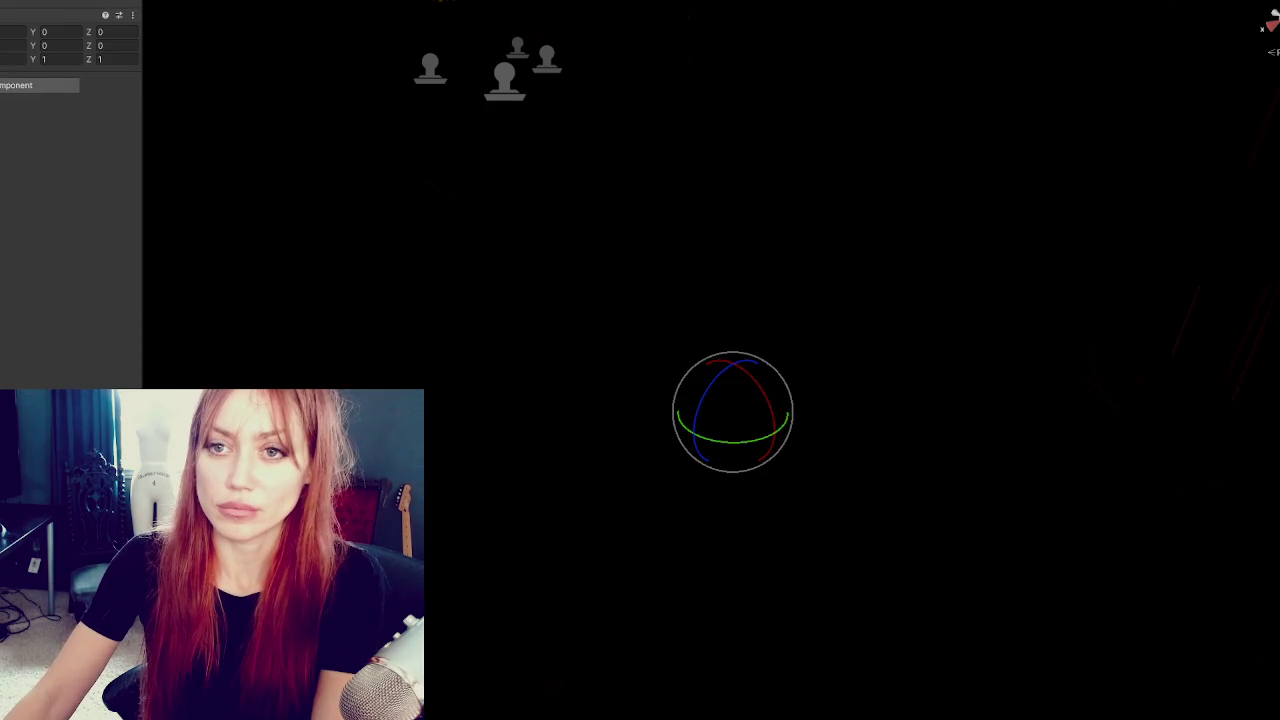
{"action": "key", "text": "ctrl+z"}
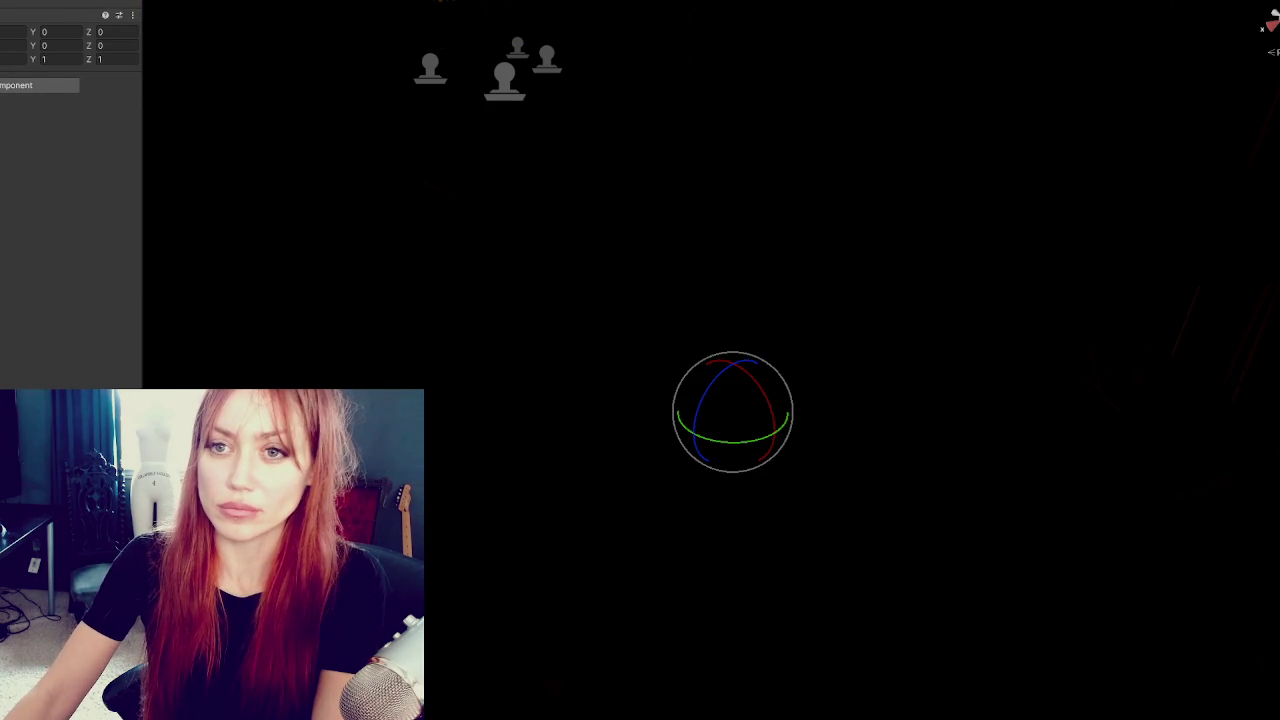
{"action": "key", "text": "ctrl+y"}
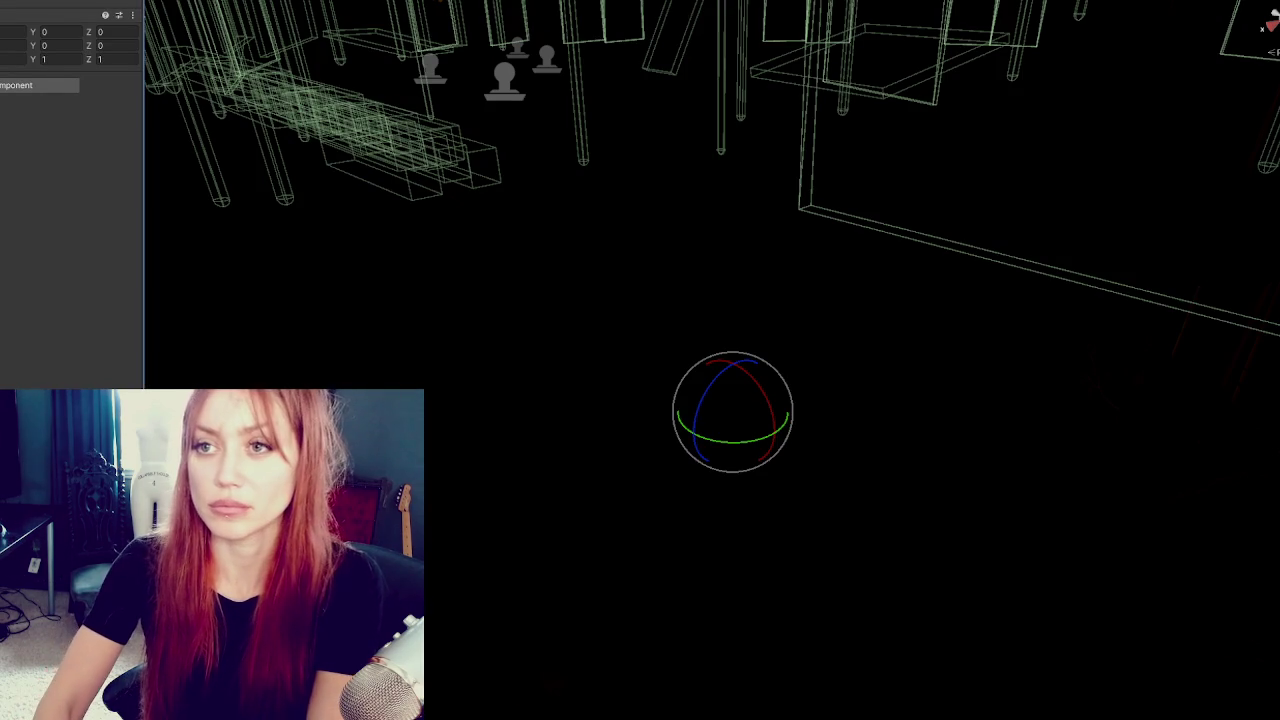
{"action": "key", "text": "ctrl+a"}
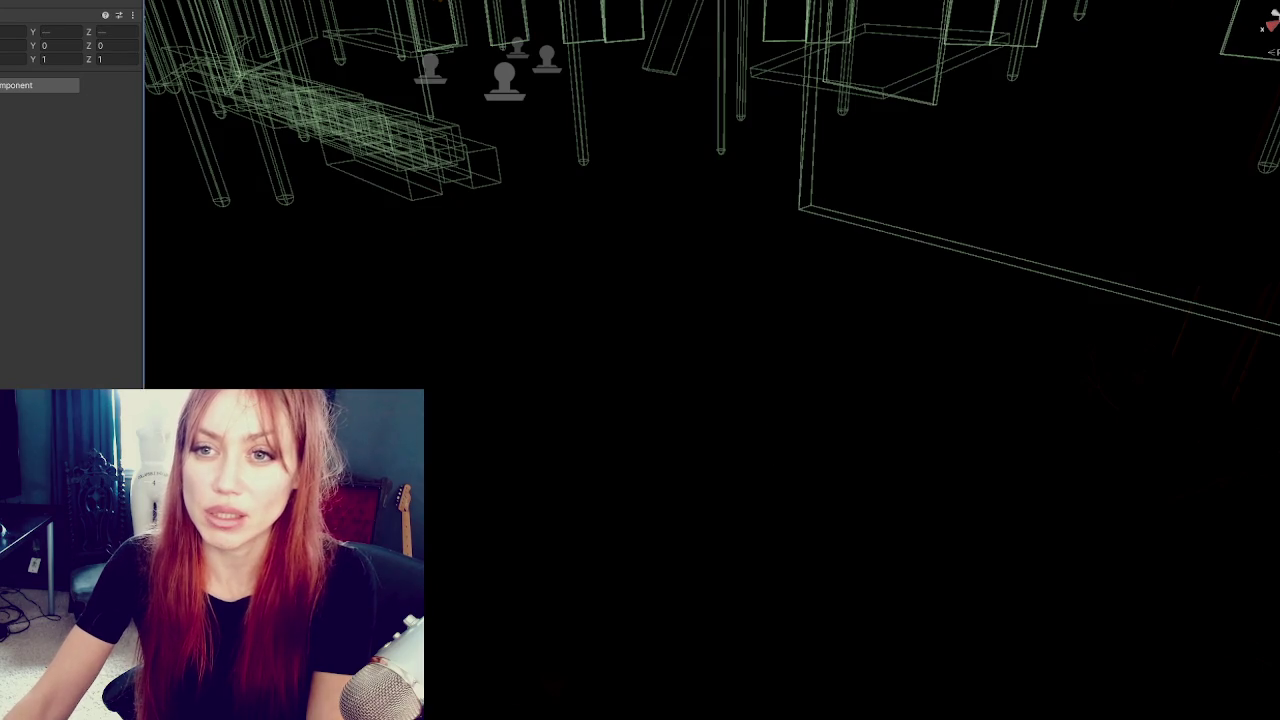
{"action": "key", "text": "ctrl+z"}
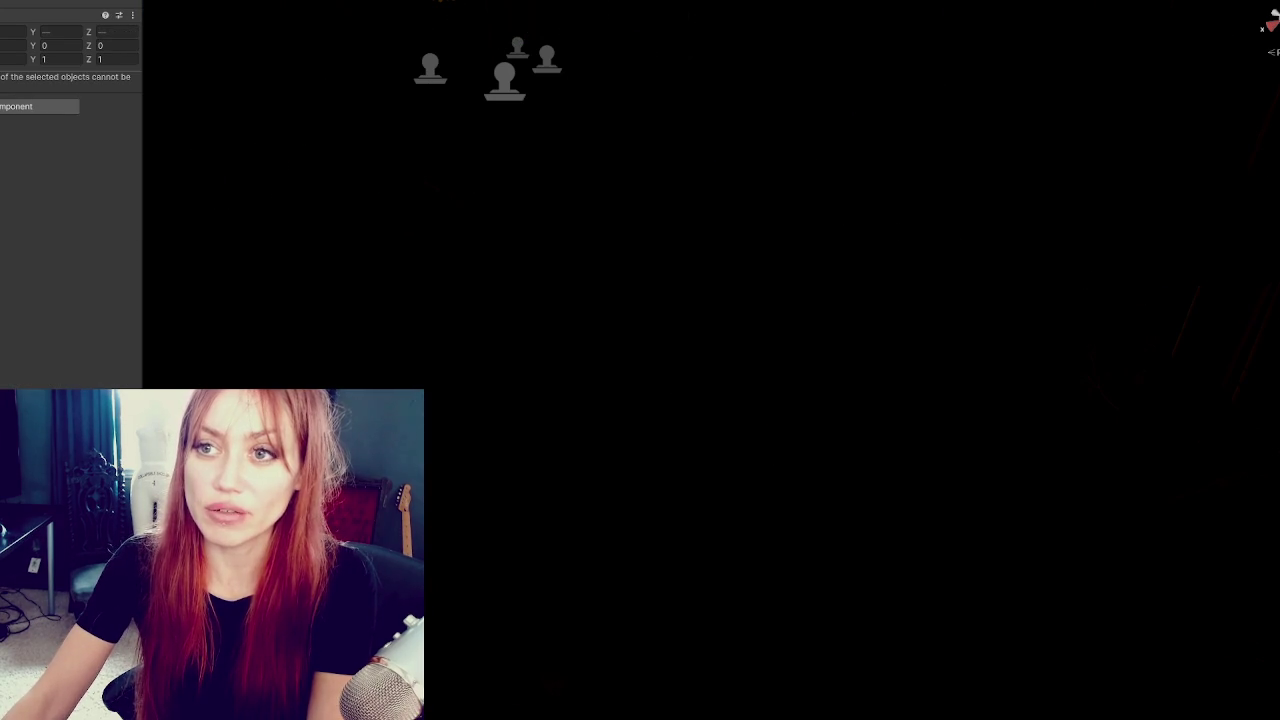
{"action": "key", "text": "Delete"}
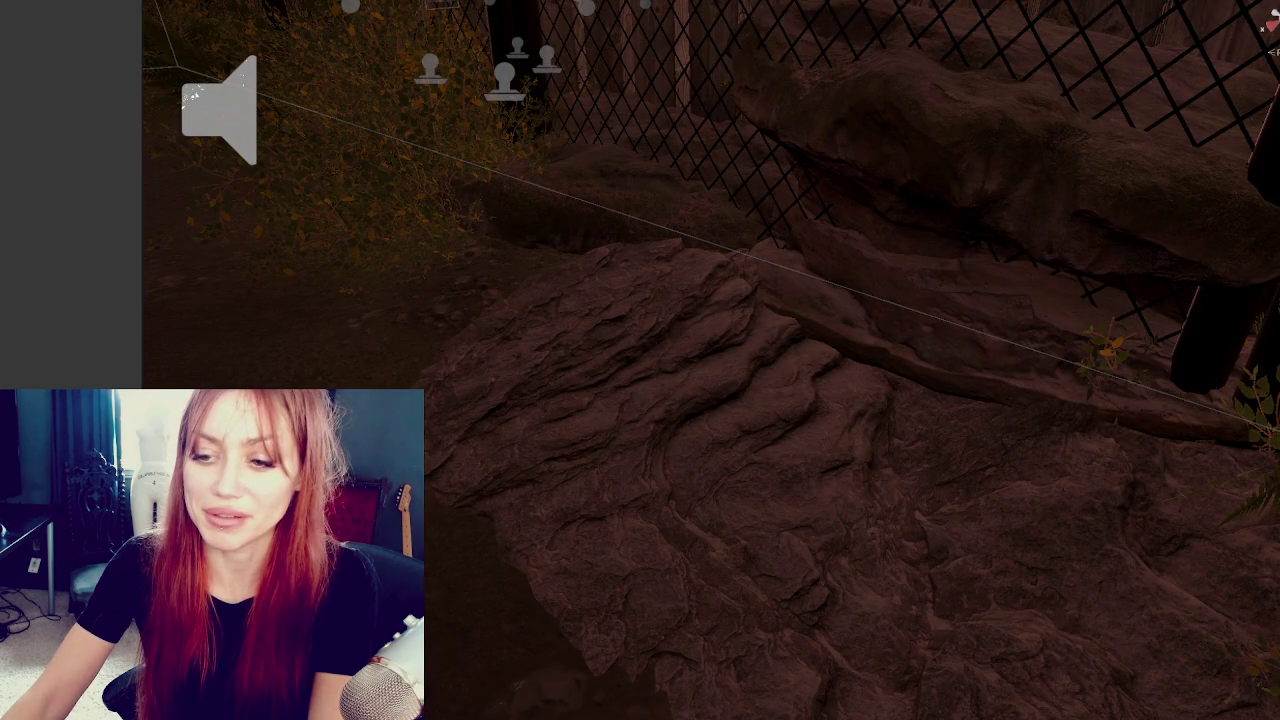
Start a new scene with Ctrl+N and save the pending scene changes when prompted.
{"action": "key", "text": "ctrl+n"}
{"action": "left_click", "coordinate": [440, 413]}
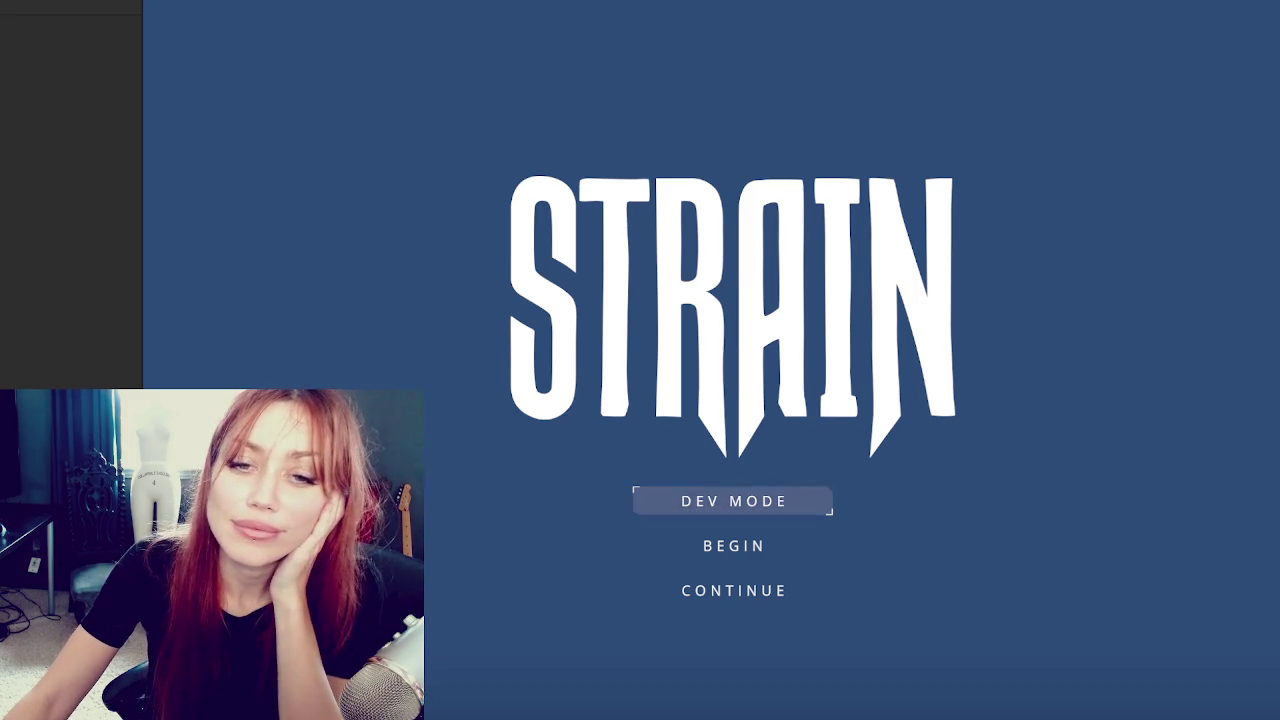
Widen the Game view and start STRAIN in DEV MODE from the title screen.
{"action": "left_click_drag", "start_coordinate": [142, 320], "coordinate": [5, 320]}
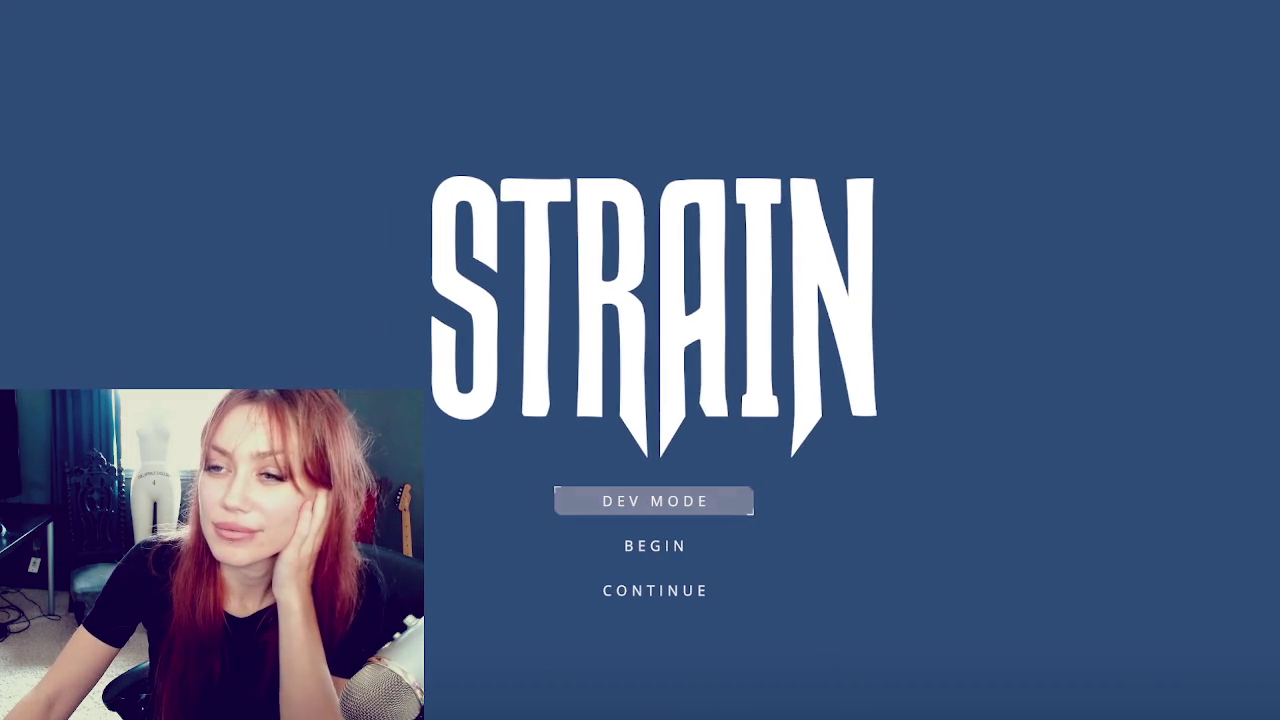
{"action": "left_click", "coordinate": [692, 500]}
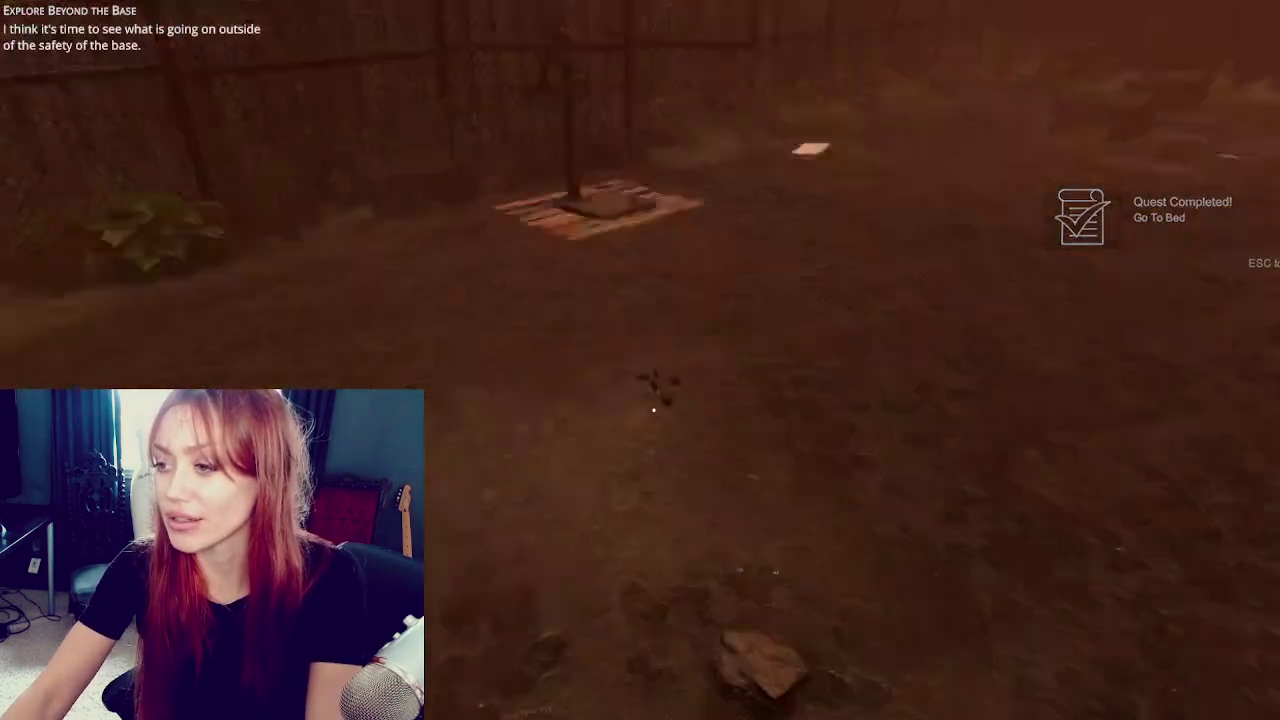
Place the Newspaper Bed from the in-game build menu on the ground.
{"action": "mouse_move", "coordinate": [653, 410]}
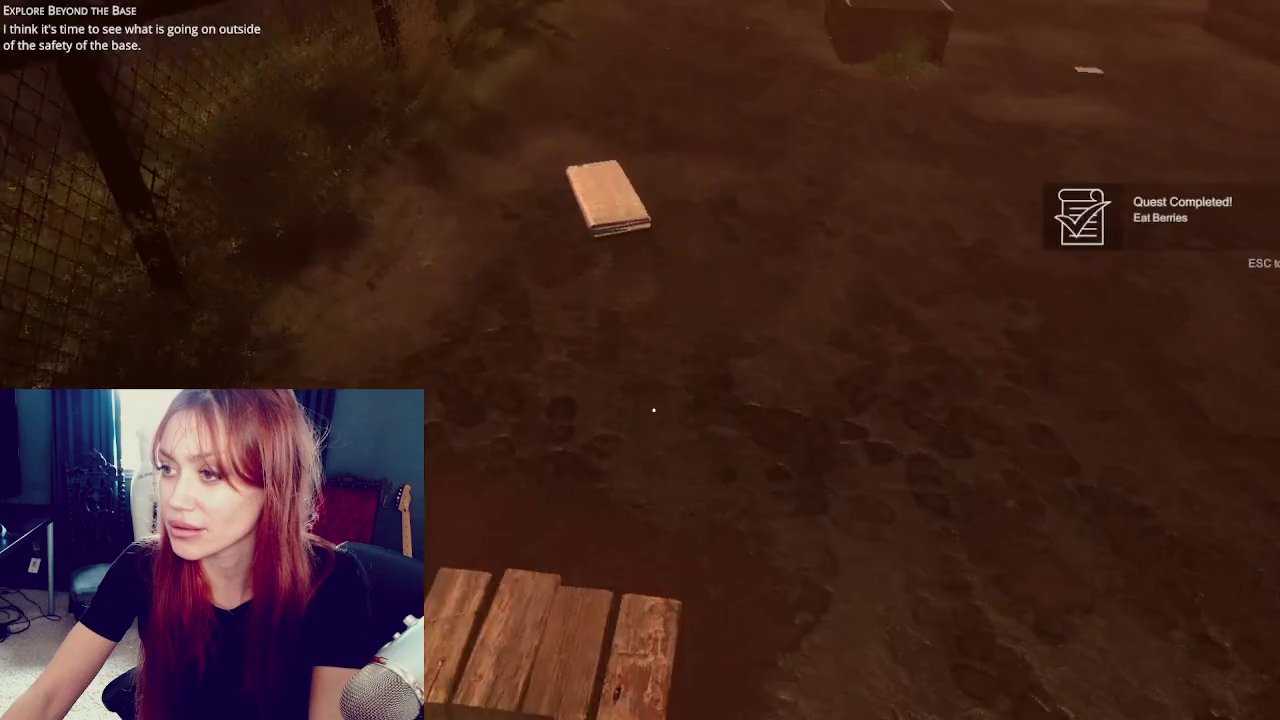
{"action": "key", "text": "Tab"}
{"action": "left_click", "coordinate": [958, 62]}
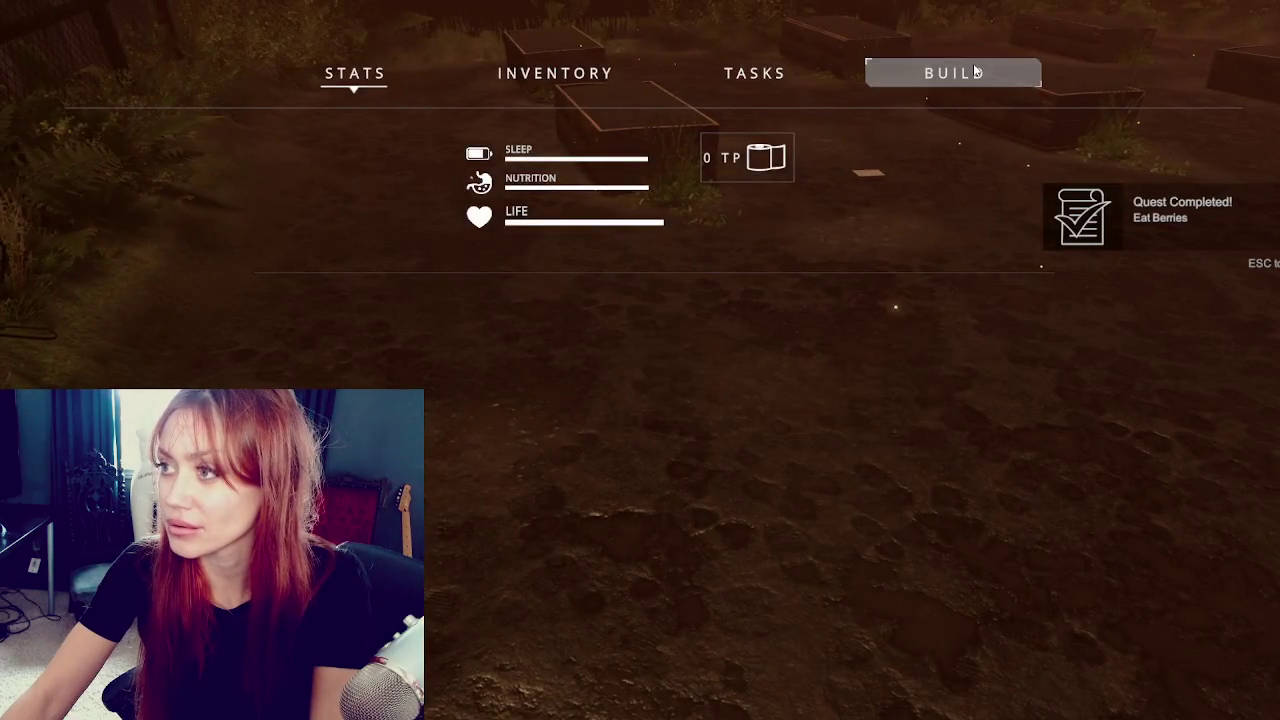
{"action": "left_click", "coordinate": [885, 240]}
{"action": "left_click", "coordinate": [653, 409]}
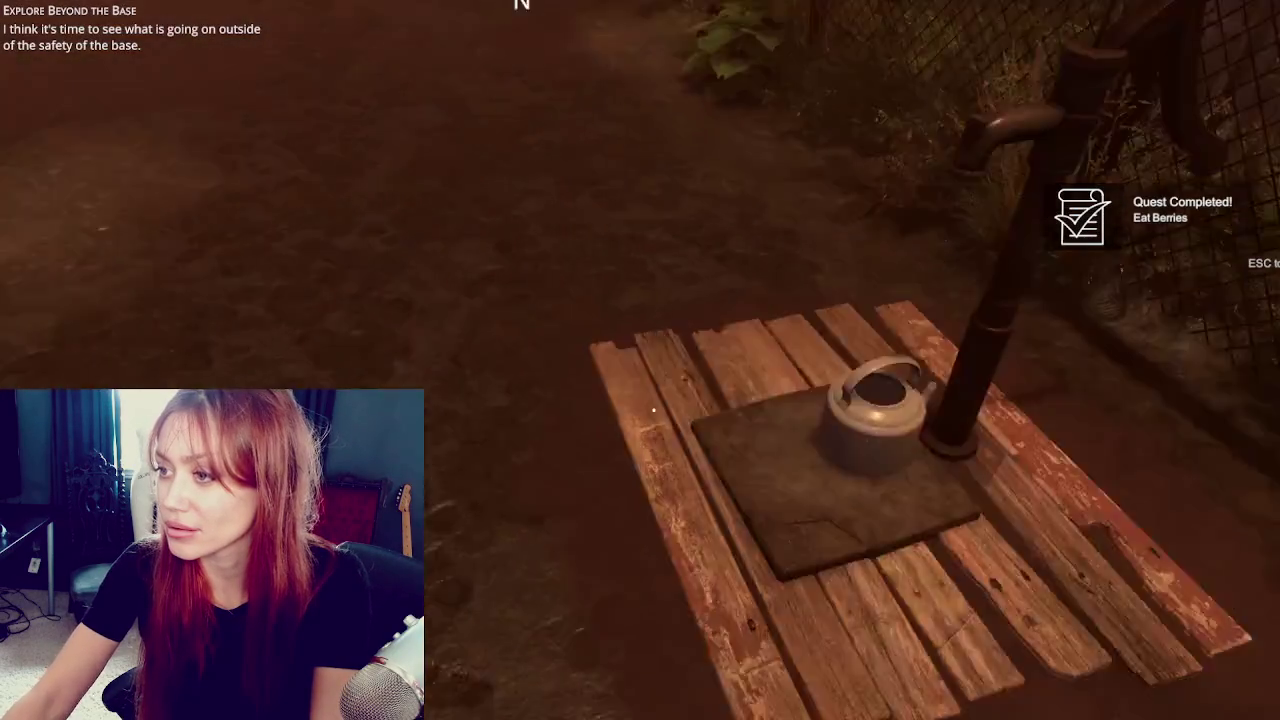
Pump water at the hand pump and plant a Tomato Sapling in the raised bed.
{"action": "key", "text": "e"}
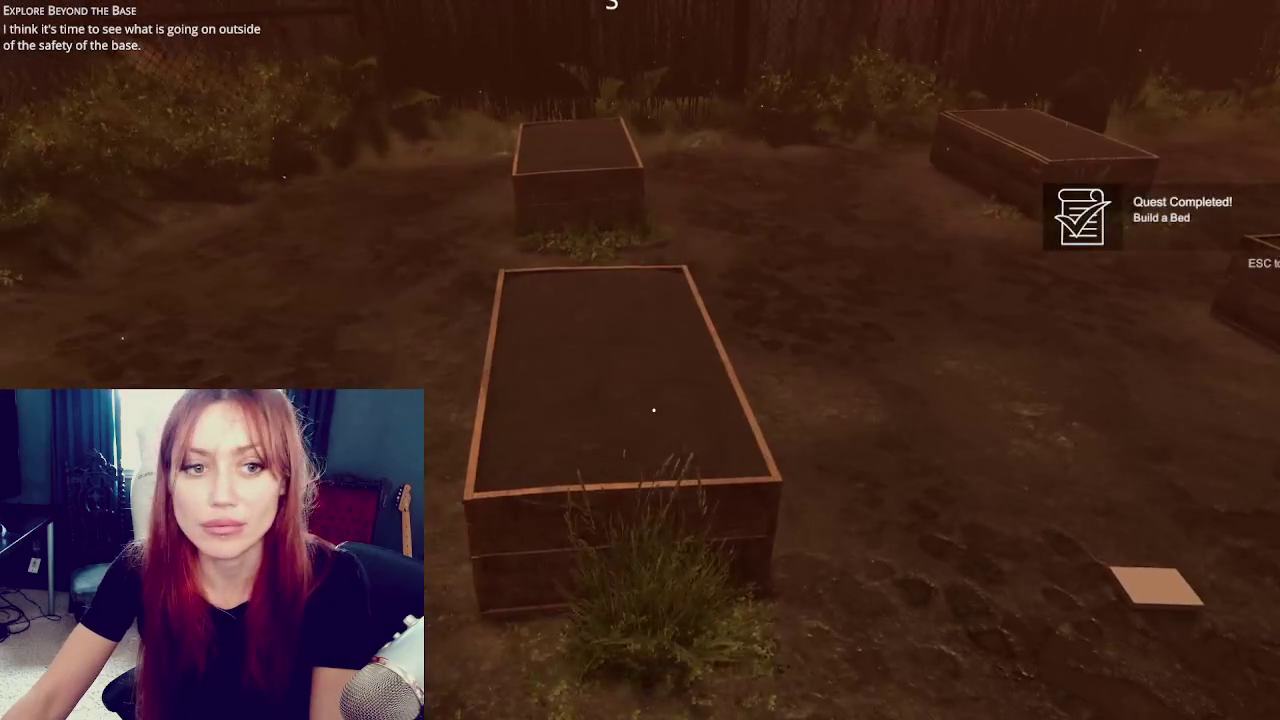
{"action": "key", "text": "w"}
{"action": "scroll", "coordinate": [654, 410], "scroll_direction": "down", "scroll_amount": 1}
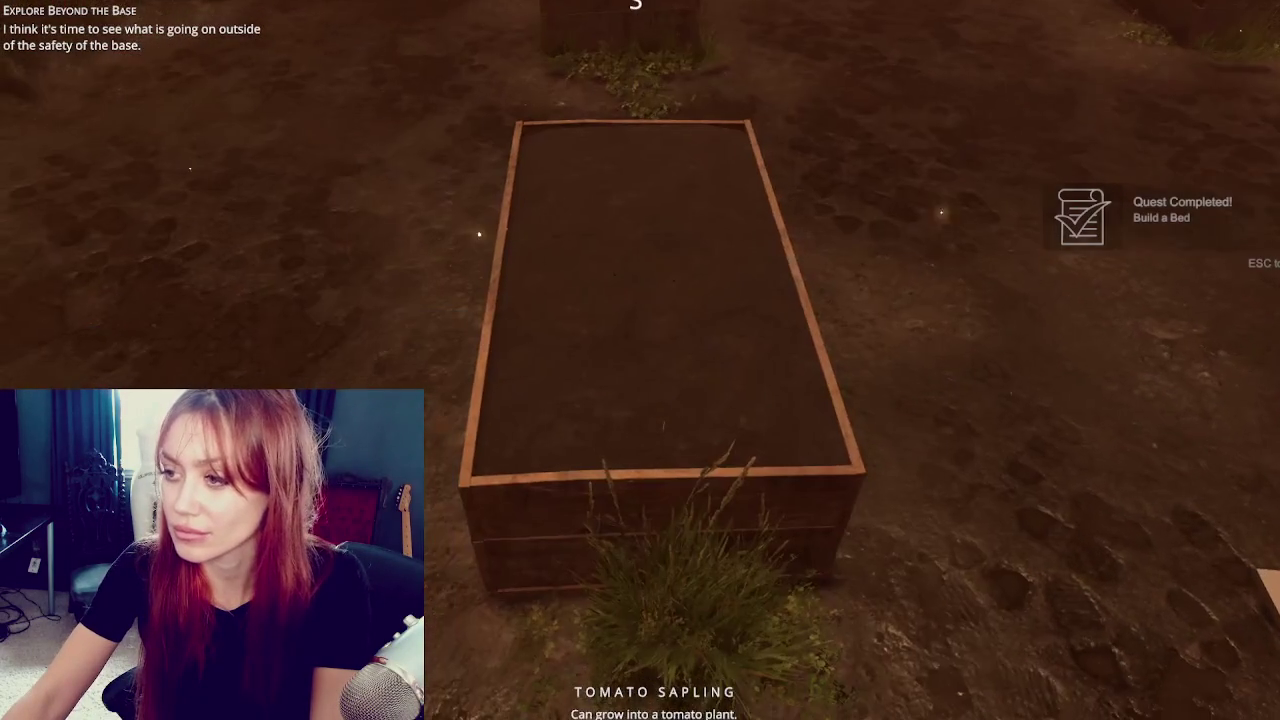
{"action": "left_click", "coordinate": [640, 360]}
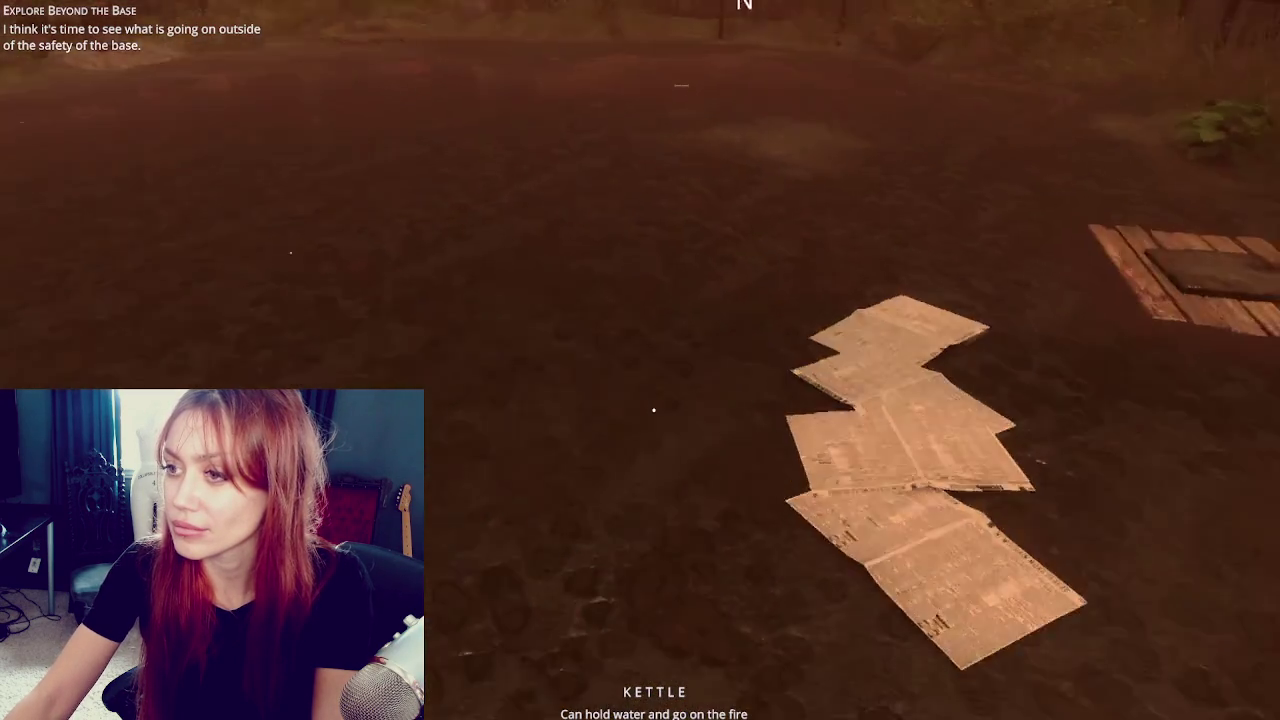
Walk the player through the wooden base gate onto the street and out the red EXIT gate.
{"action": "key", "text": "w"}
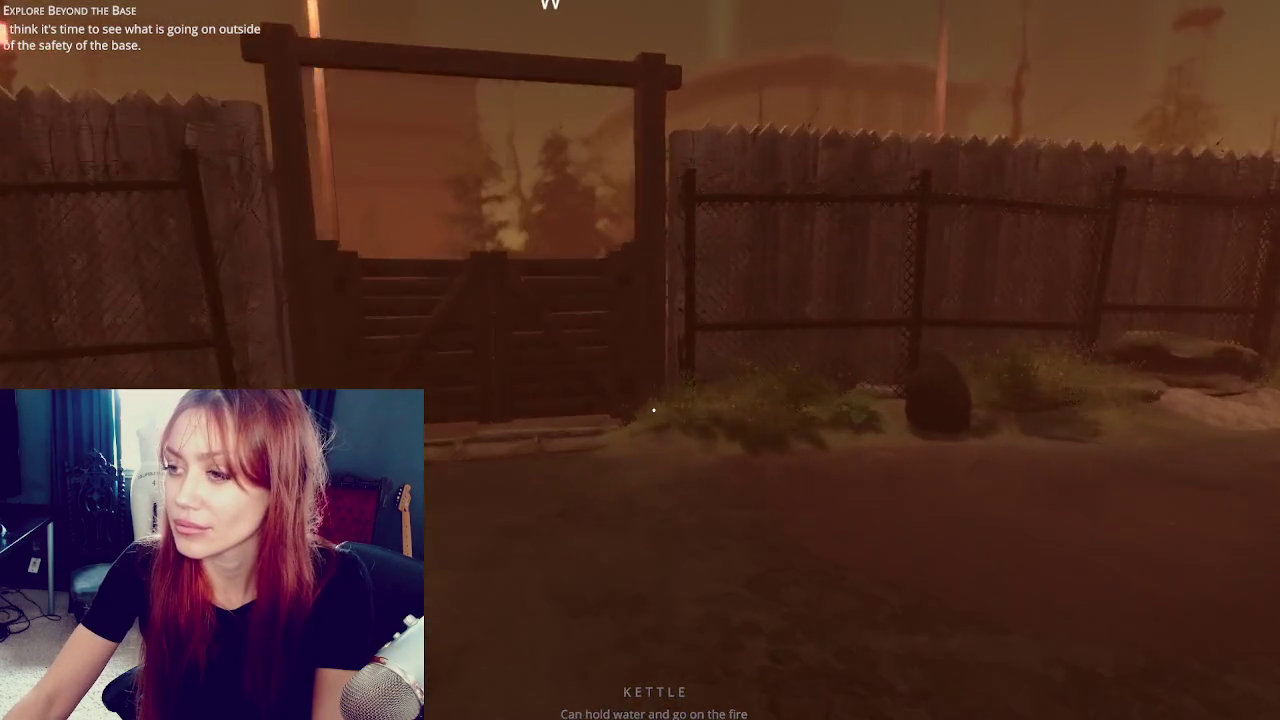
{"action": "key", "text": "w"}
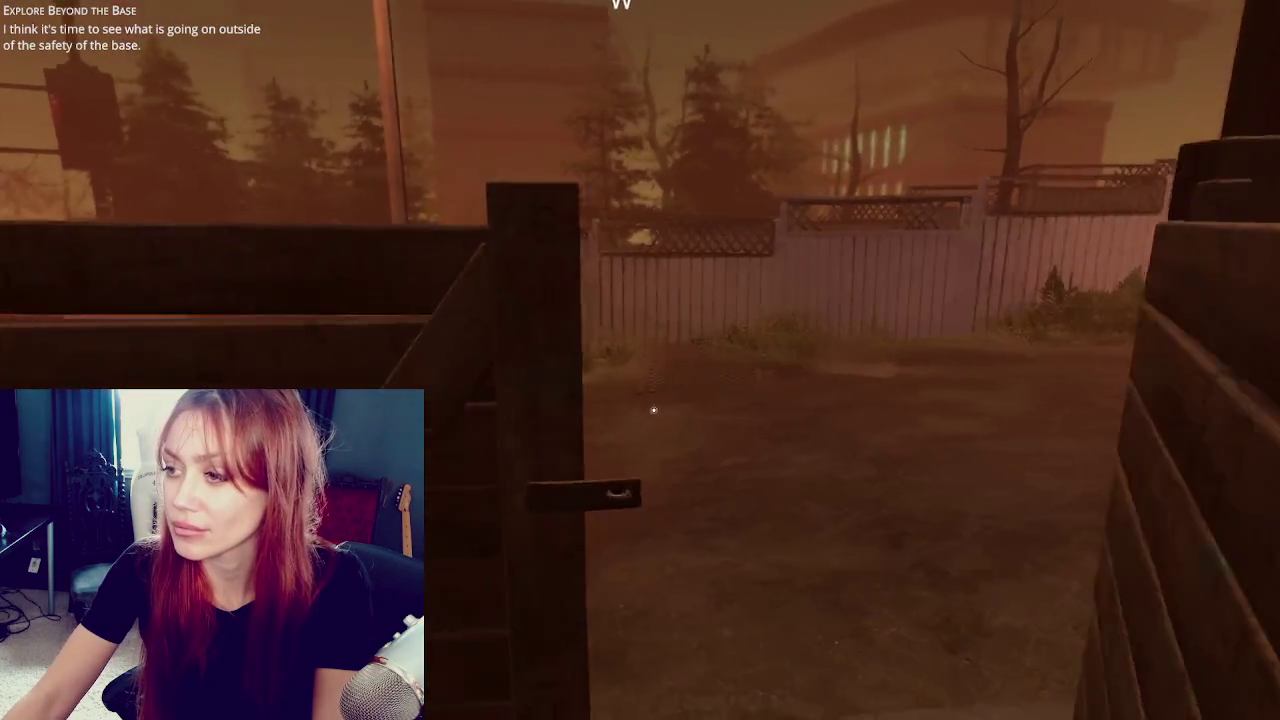
{"action": "key", "text": "w"}
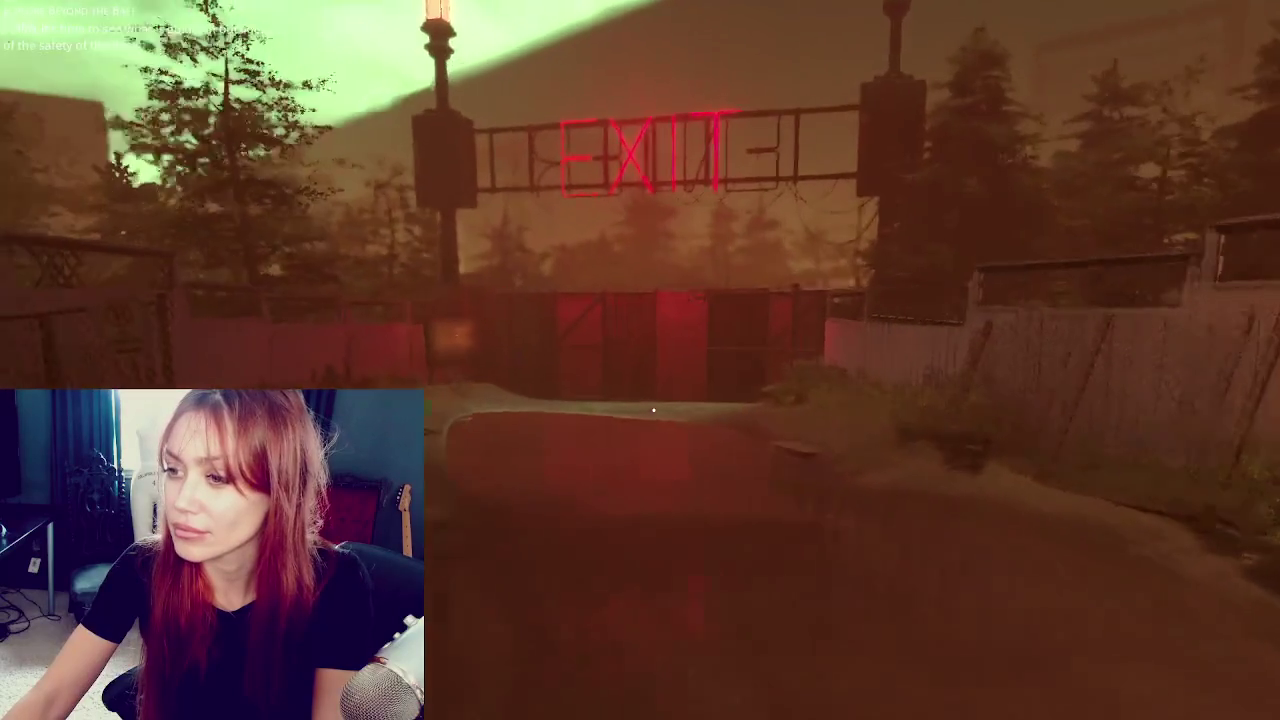
{"action": "key", "text": "w"}
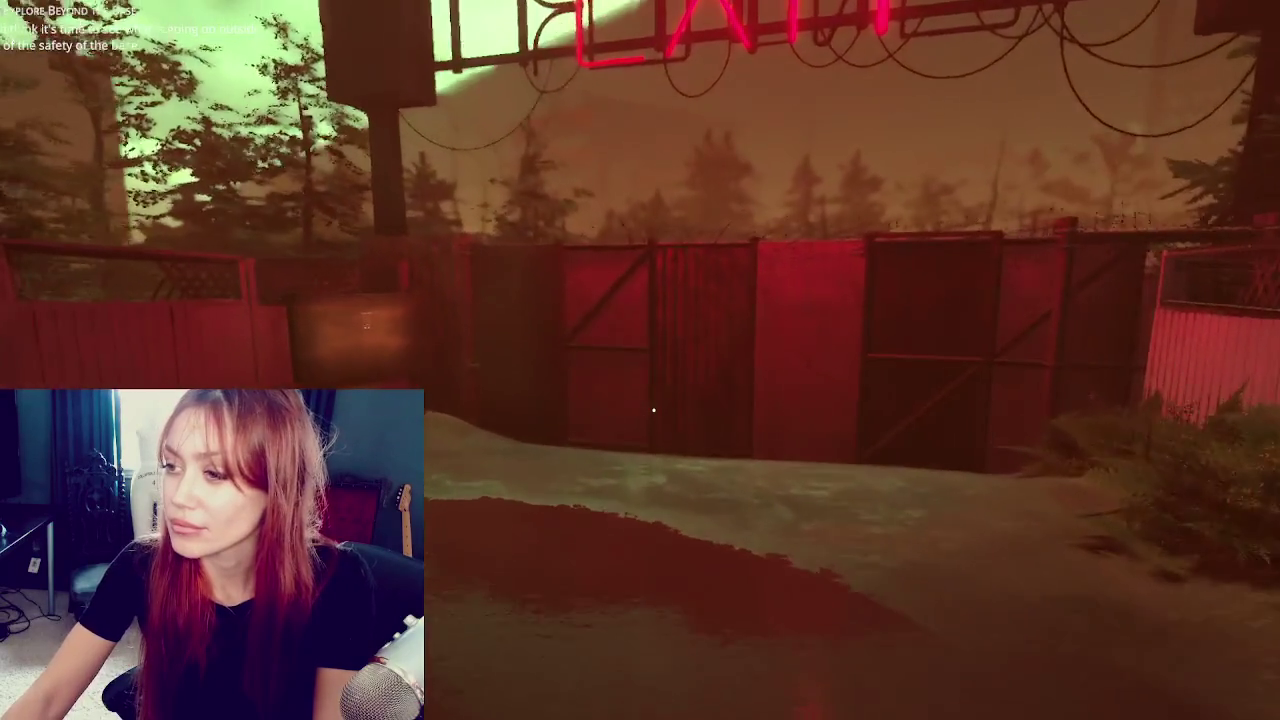
{"action": "key", "text": "w"}
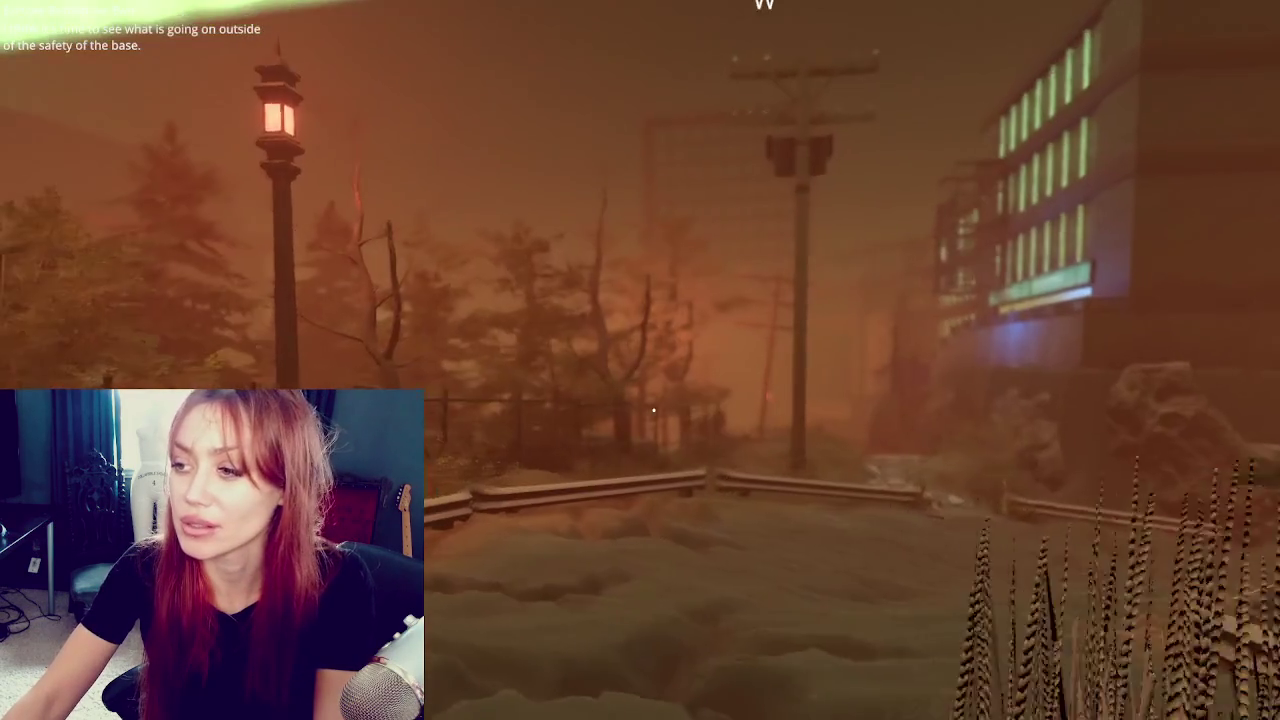
{"action": "key", "text": "Tab"}
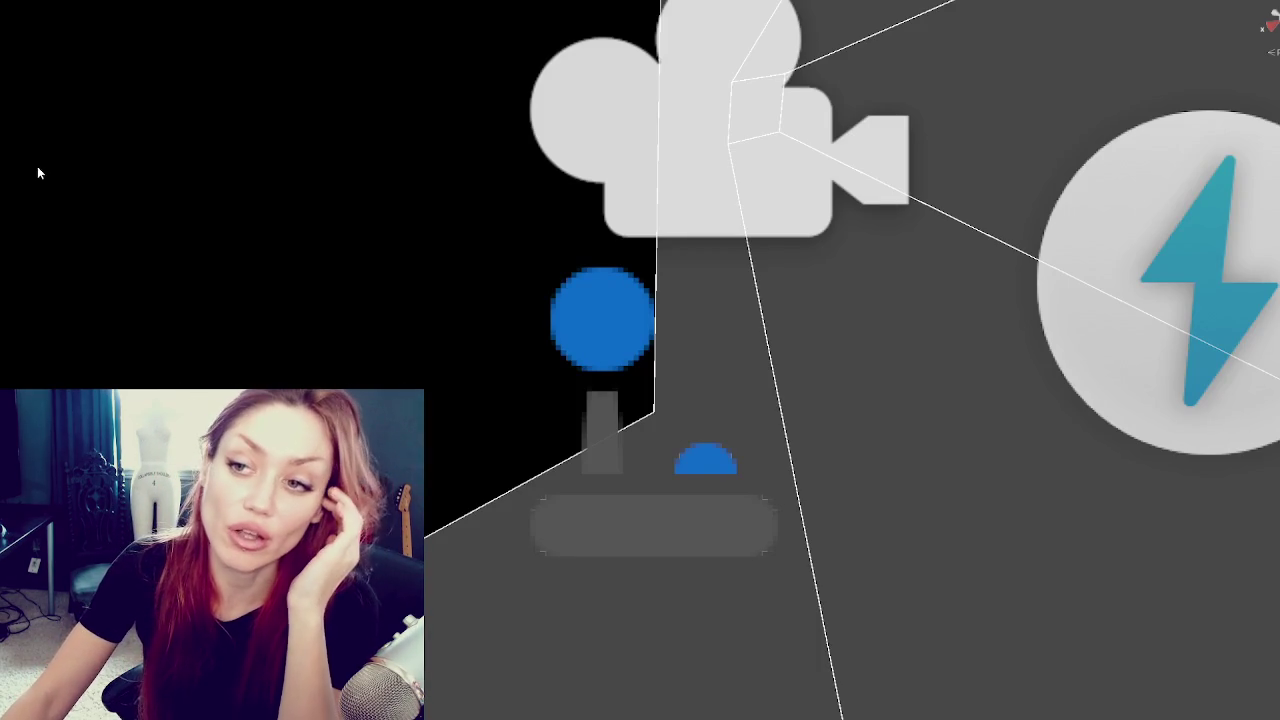
Widen the Inspector, zoom out, and frame the selected object in the Scene view.
{"action": "left_click_drag", "start_coordinate": [2, 176], "coordinate": [263, 181]}
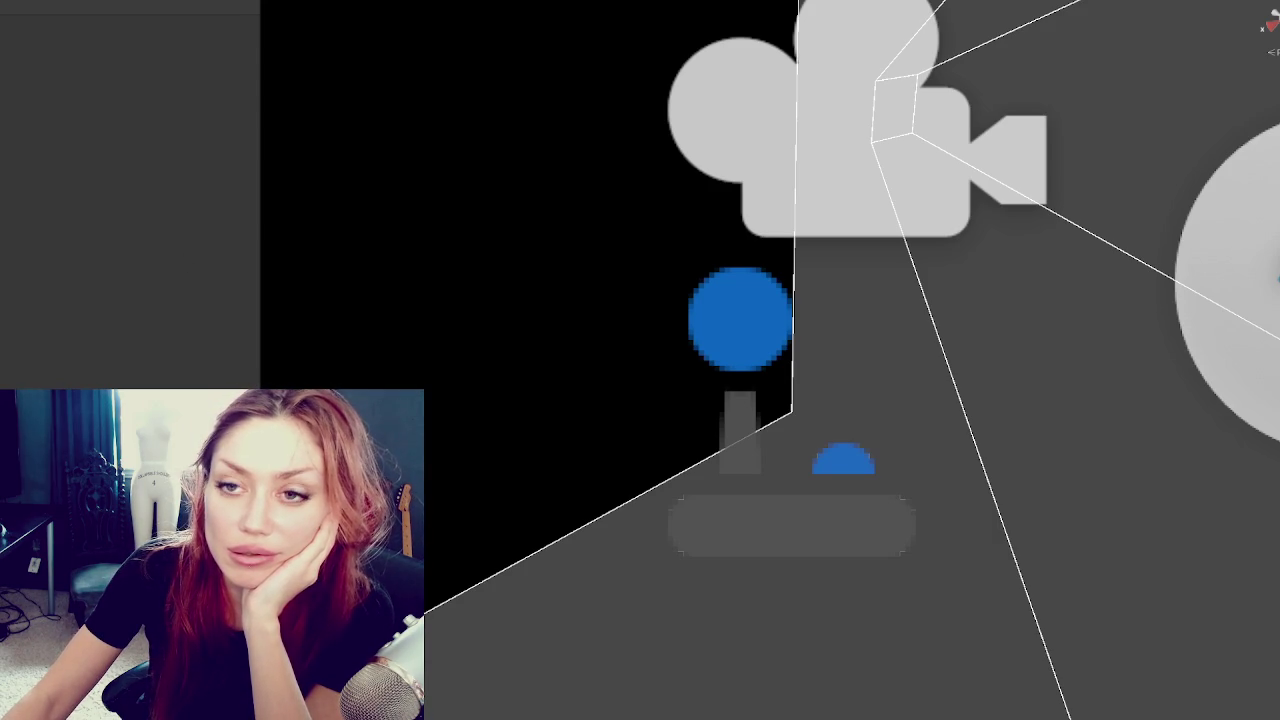
{"action": "scroll", "coordinate": [770, 360], "scroll_direction": "down", "scroll_amount": 10}
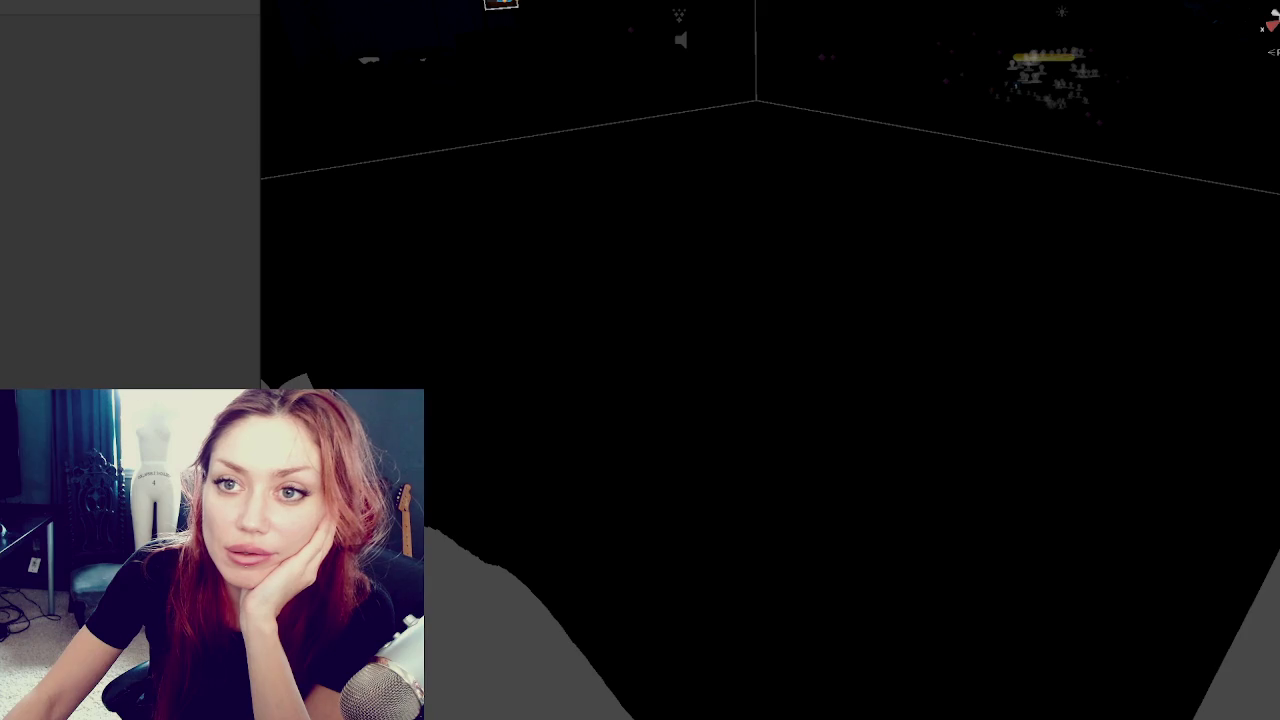
{"action": "key", "text": "f"}
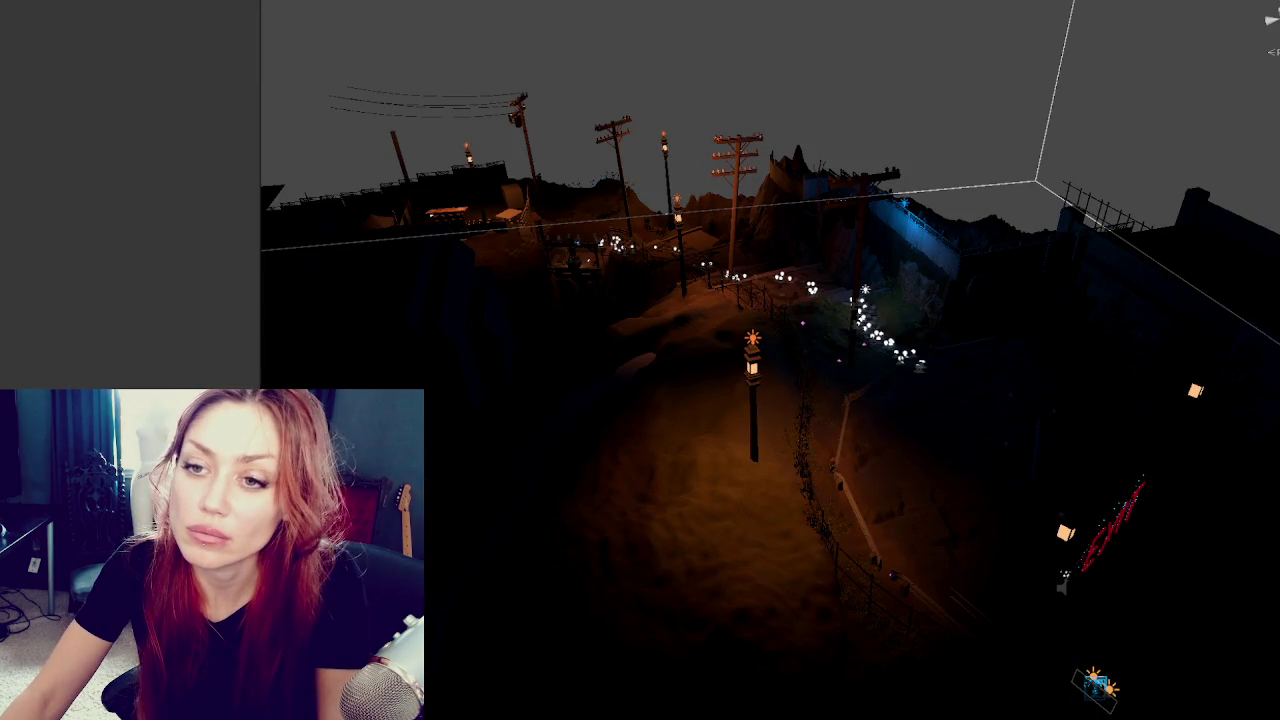
Set the object's Position to 0, 0, 0, then select the base environment group.
{"action": "left_click", "coordinate": [88, 31]}
{"action": "type", "text": "0"}
{"action": "key", "text": "Tab"}
{"action": "type", "text": "0"}
{"action": "key", "text": "Tab"}
{"action": "type", "text": "0"}
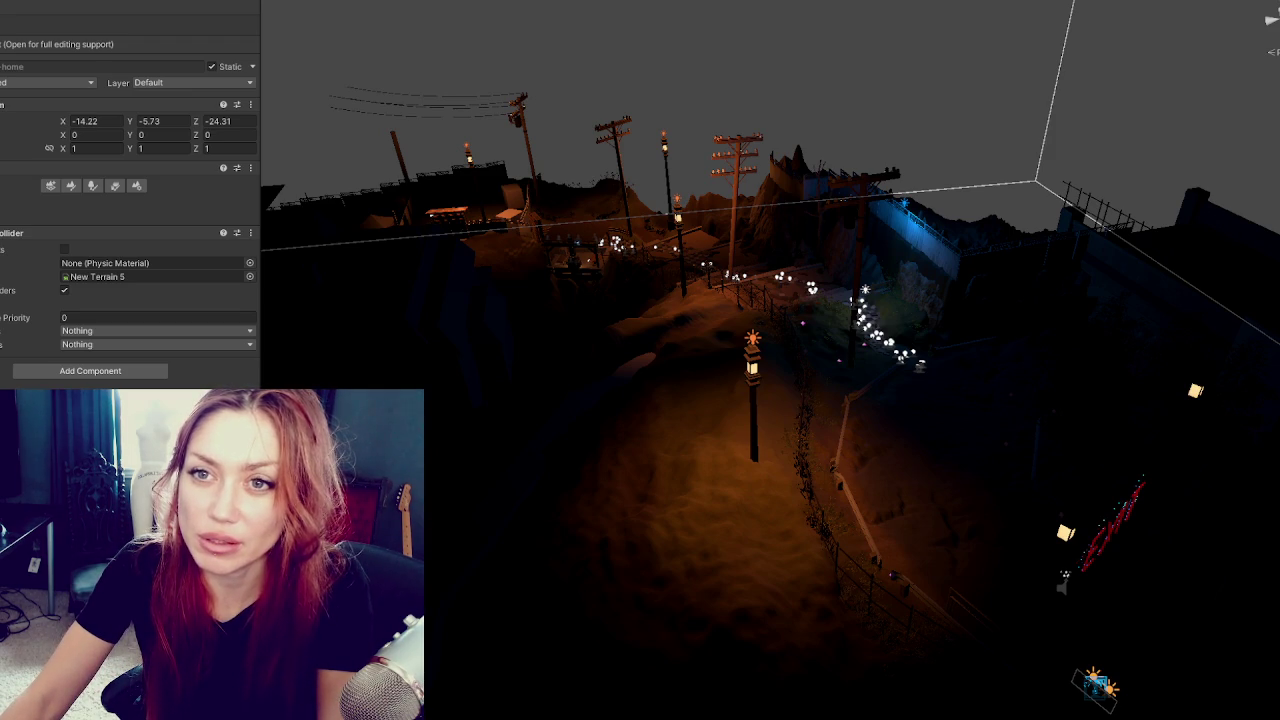
{"action": "left_click", "coordinate": [753, 493]}
Select the terrain, dismiss the prefab restructure warning, and choose Export Package on Terrain-home.
{"action": "left_click", "coordinate": [753, 494]}
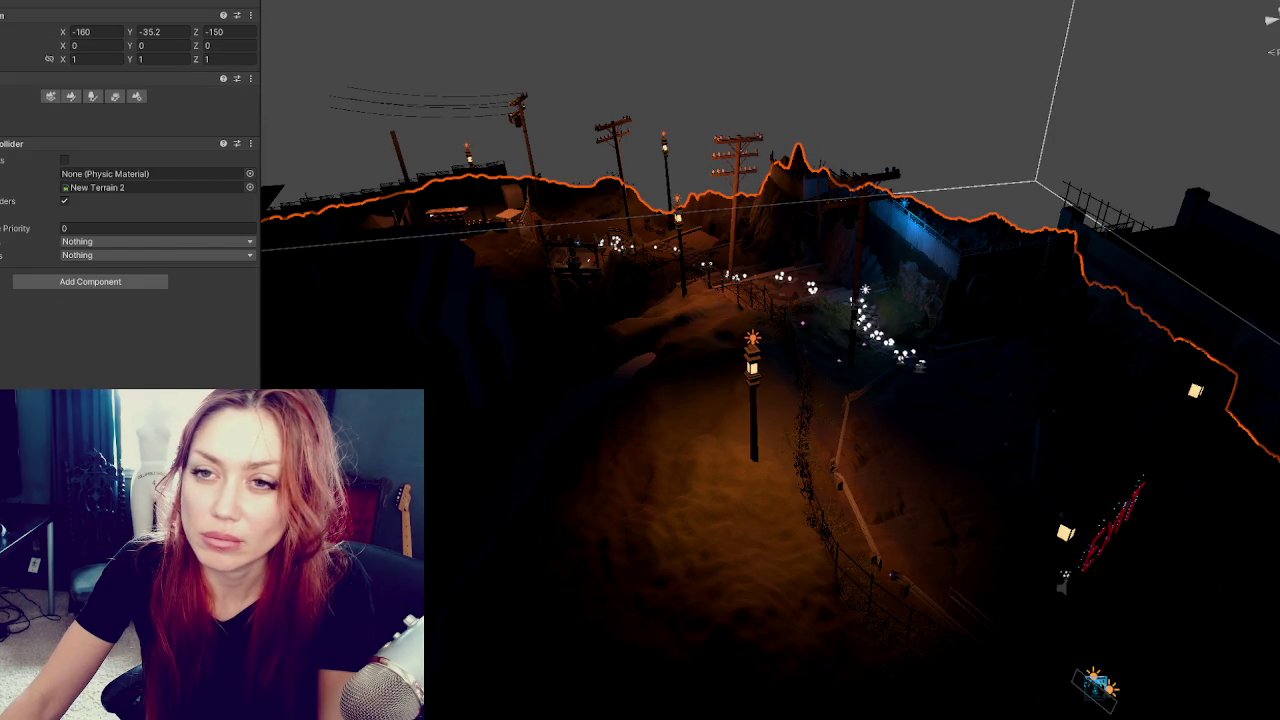
{"action": "key", "text": "Delete"}
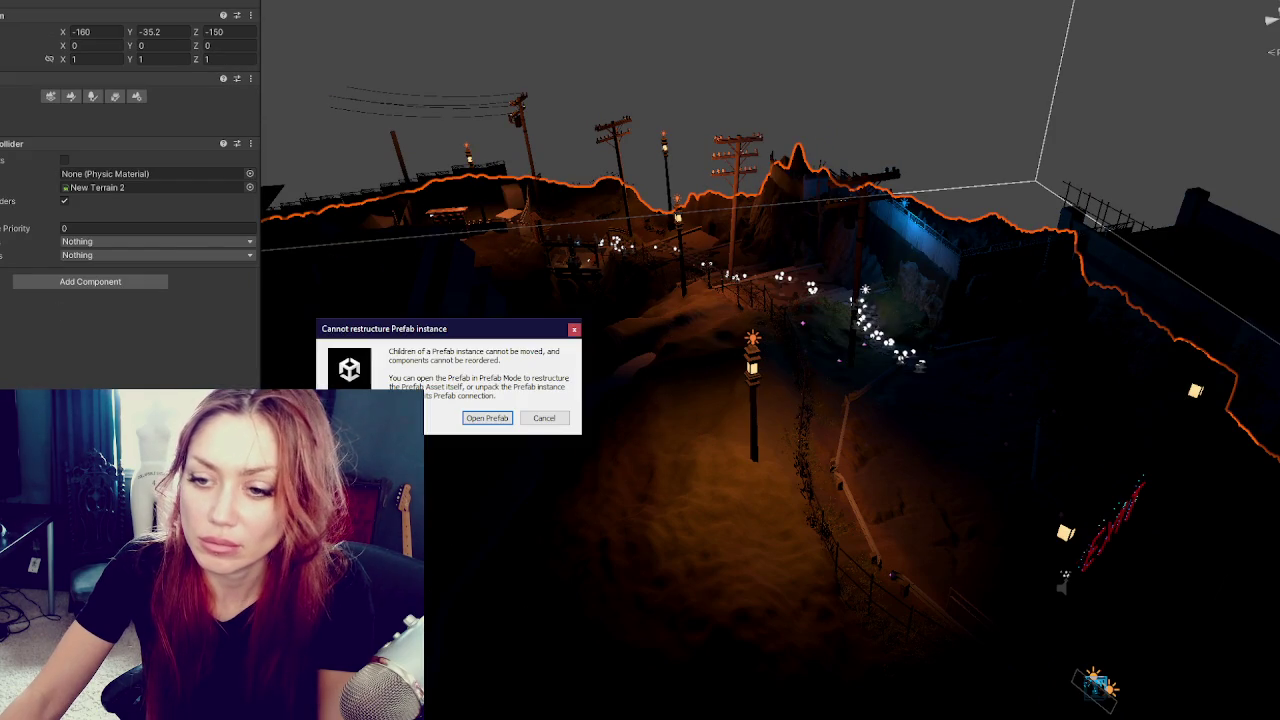
{"action": "left_click", "coordinate": [544, 418]}
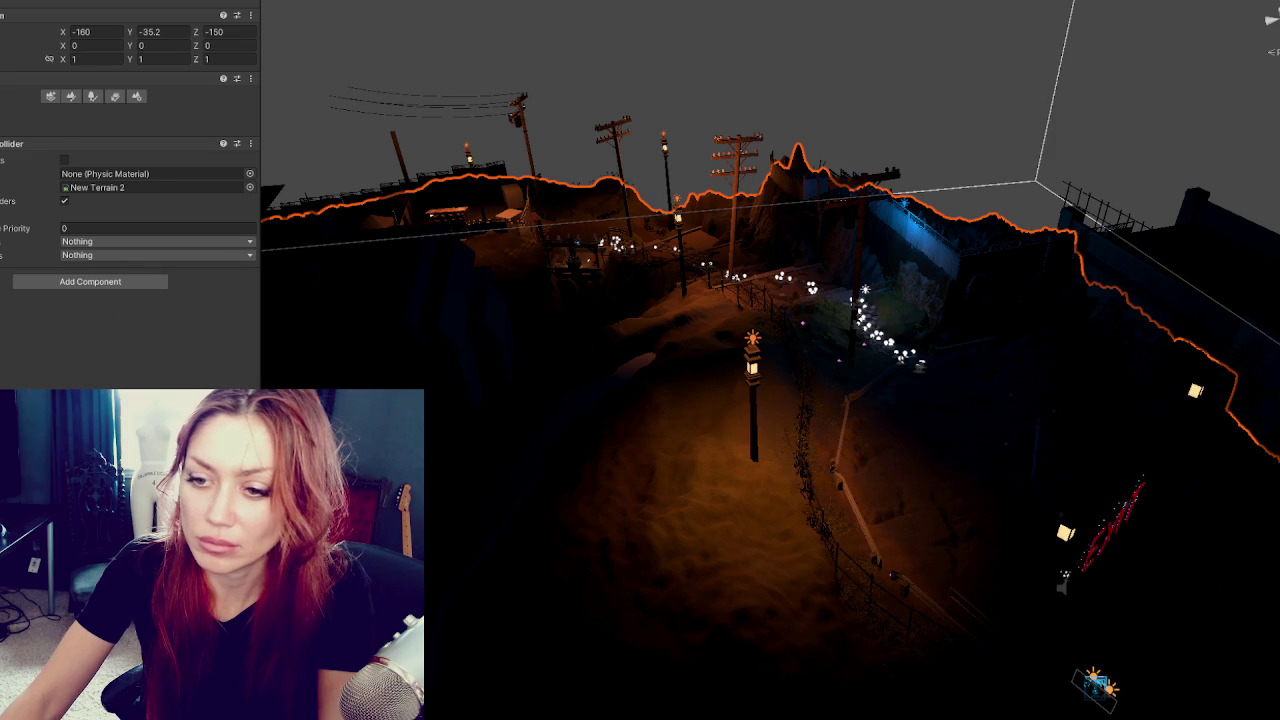
{"action": "right_click", "coordinate": [6, 383]}
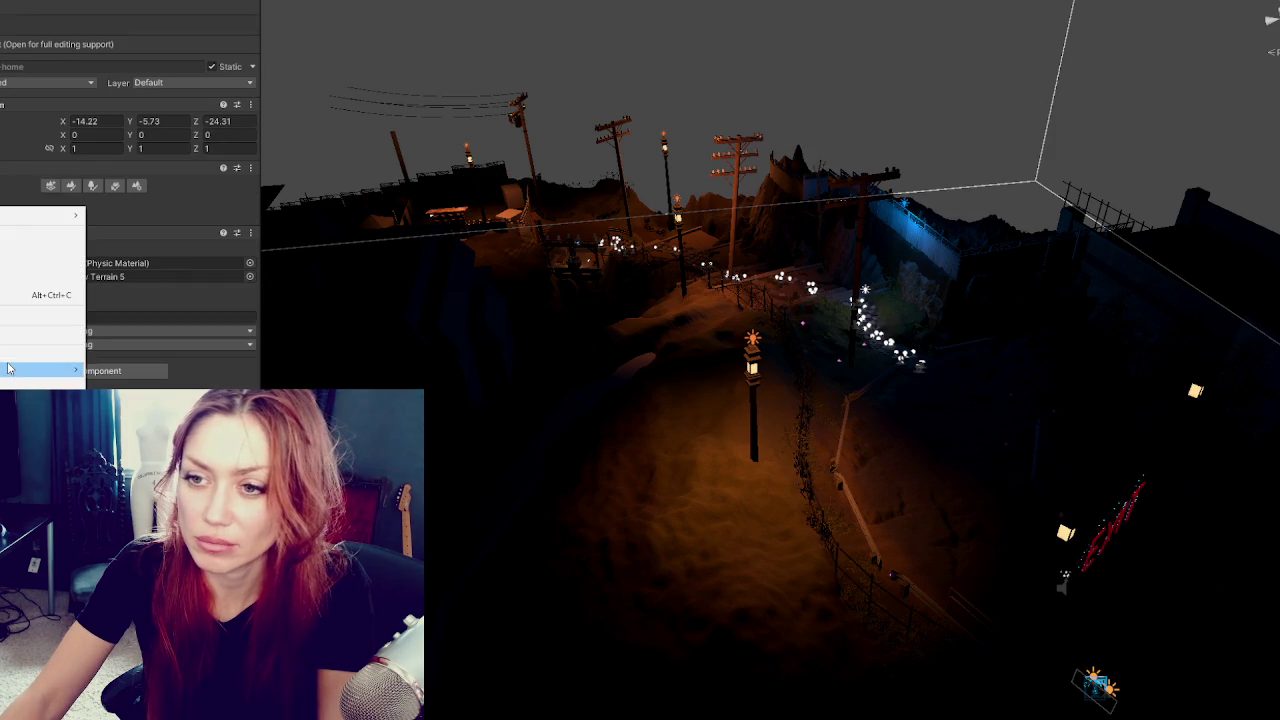
{"action": "left_click", "coordinate": [6, 383]}
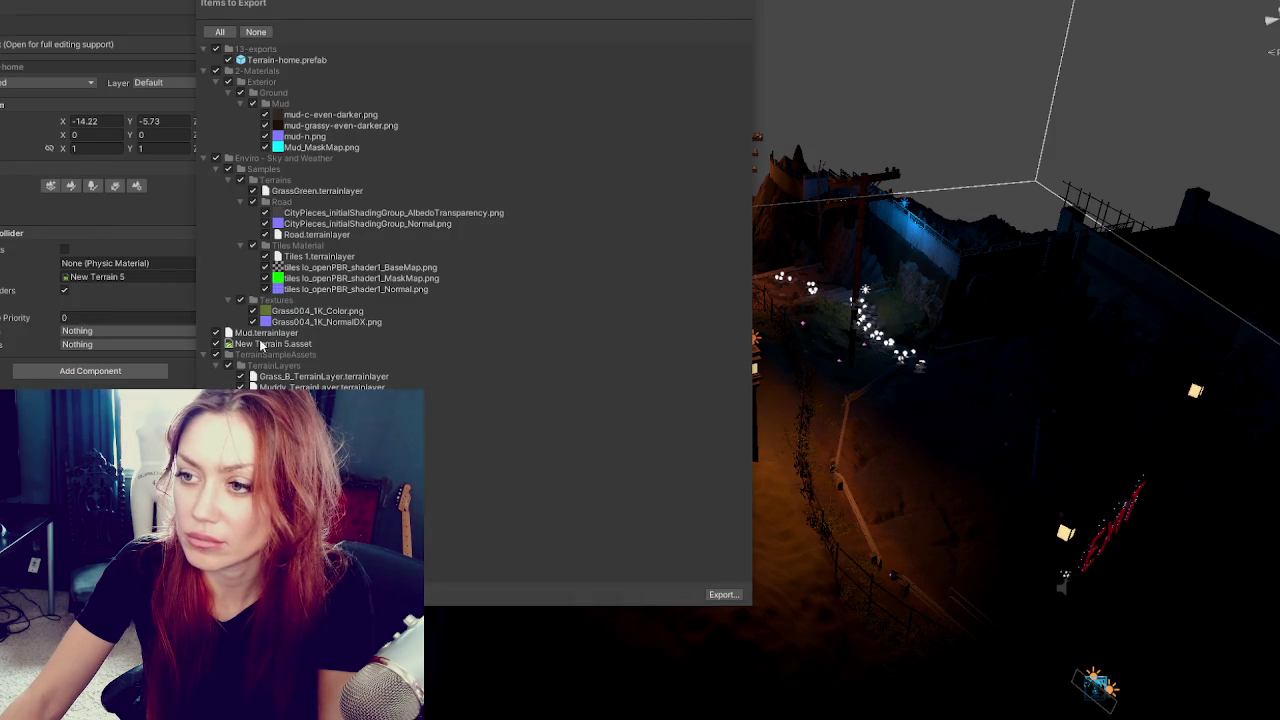
Untick Characters and collapse the Props, 1-Animation, 13-exports, 2-Materials and 3-Images folders.
{"action": "left_click", "coordinate": [722, 595]}
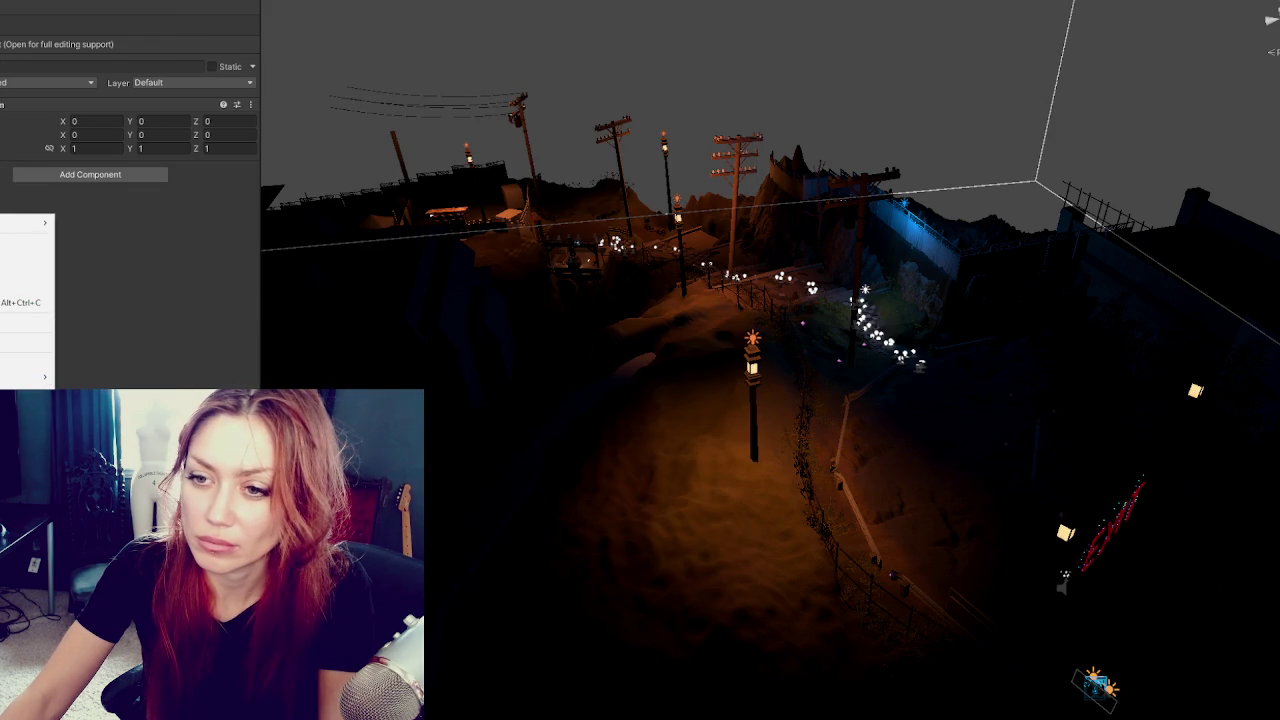
{"action": "left_click", "coordinate": [30, 396]}
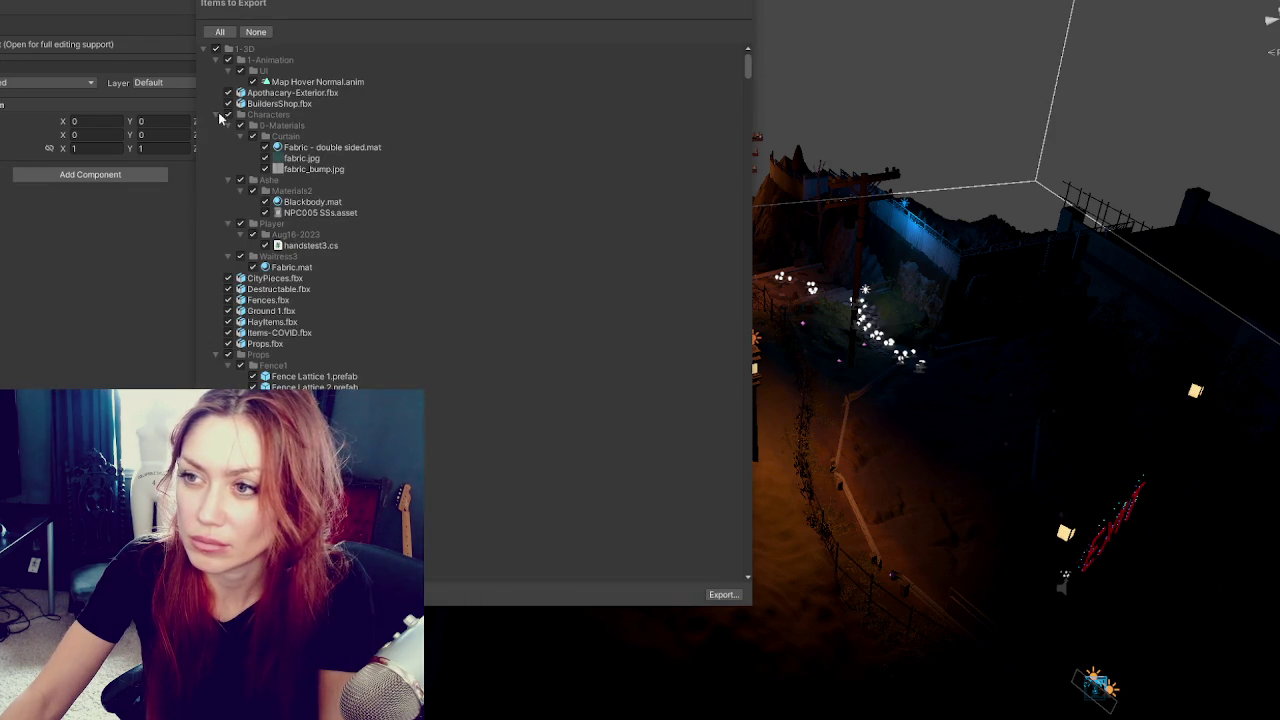
{"action": "left_click", "coordinate": [216, 115]}
{"action": "left_click", "coordinate": [228, 115]}
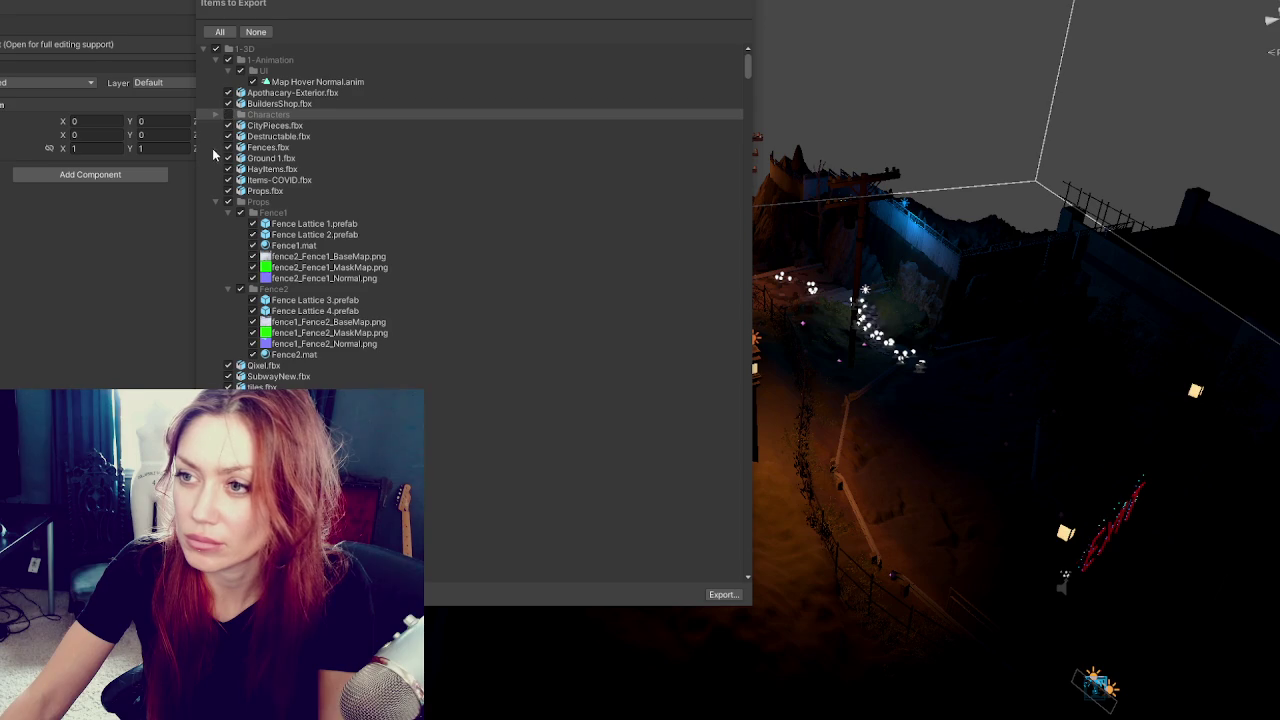
{"action": "left_click", "coordinate": [214, 202]}
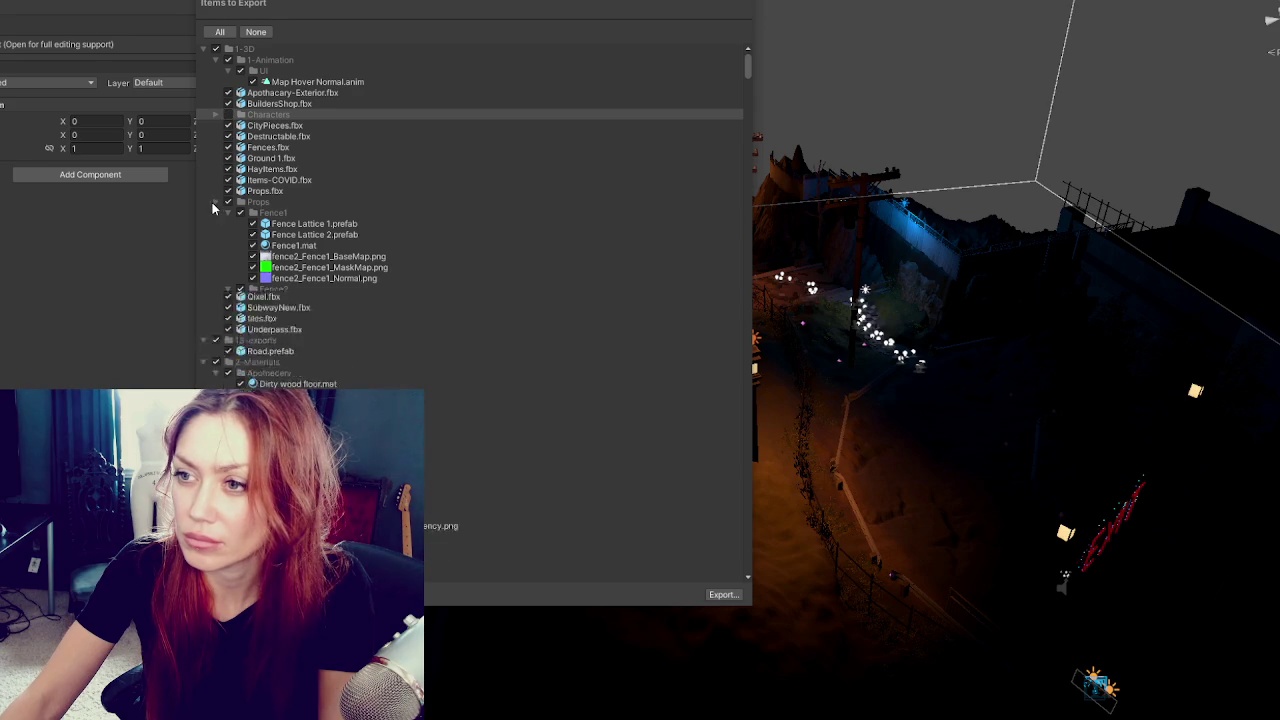
{"action": "left_click", "coordinate": [214, 61]}
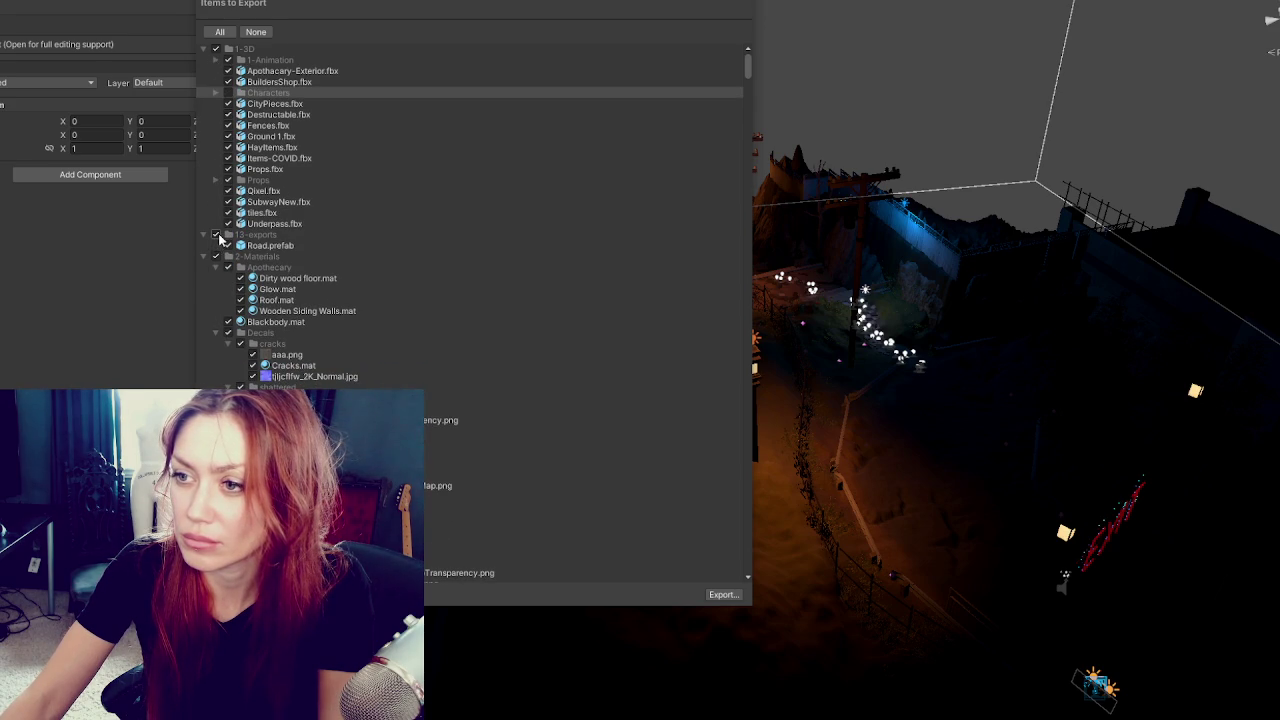
{"action": "left_click", "coordinate": [205, 236]}
{"action": "left_click", "coordinate": [206, 246]}
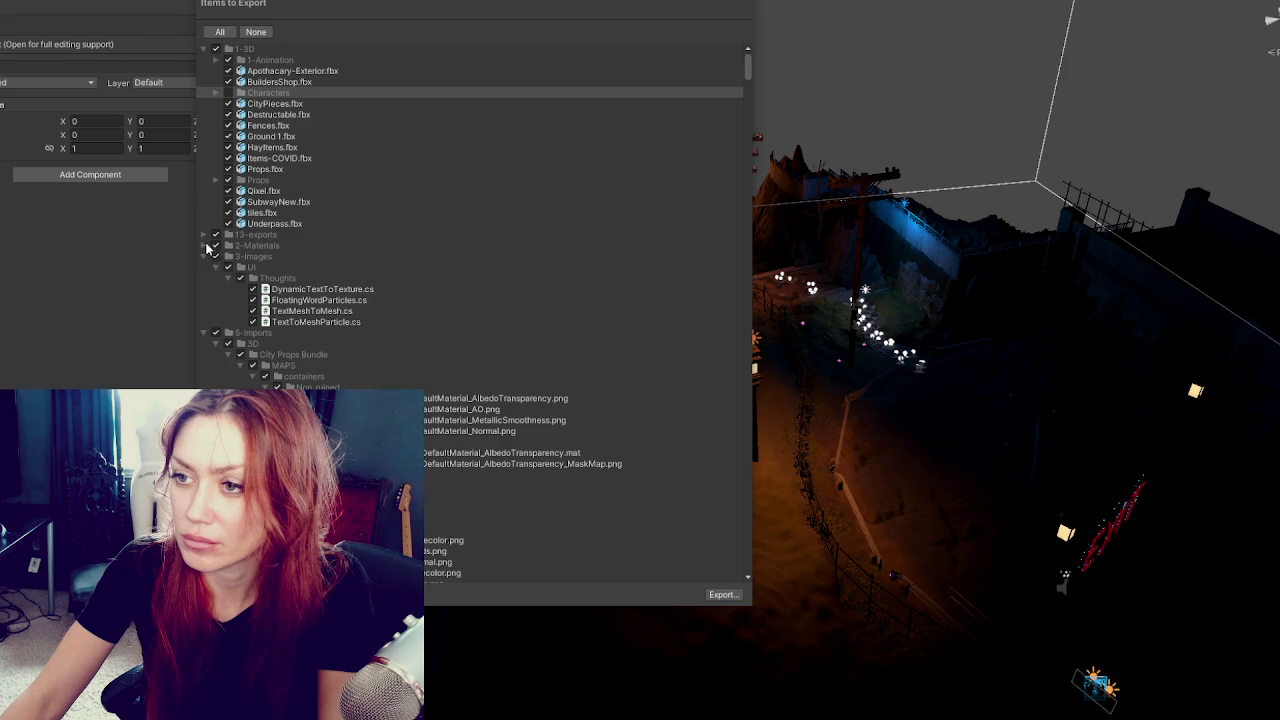
{"action": "left_click", "coordinate": [205, 256]}
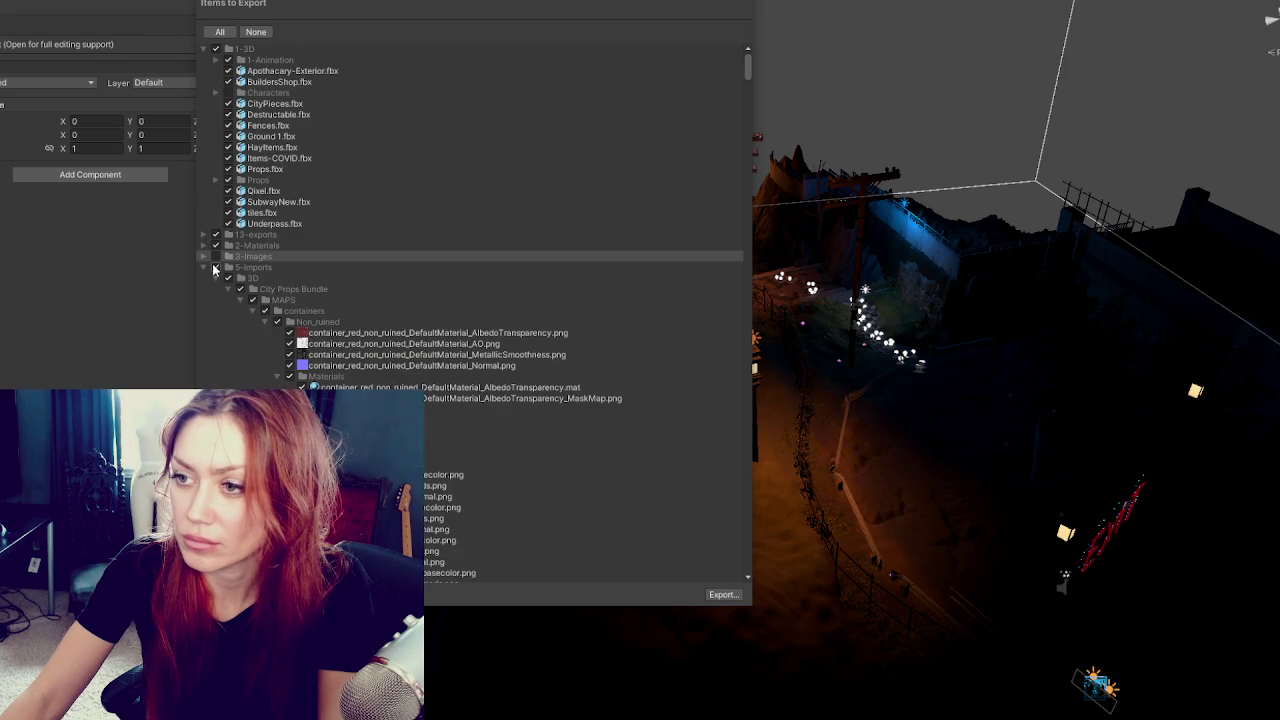
Inside 5-Imports, collapse 3D and untick _construction_building_fbx.
{"action": "left_click", "coordinate": [203, 267]}
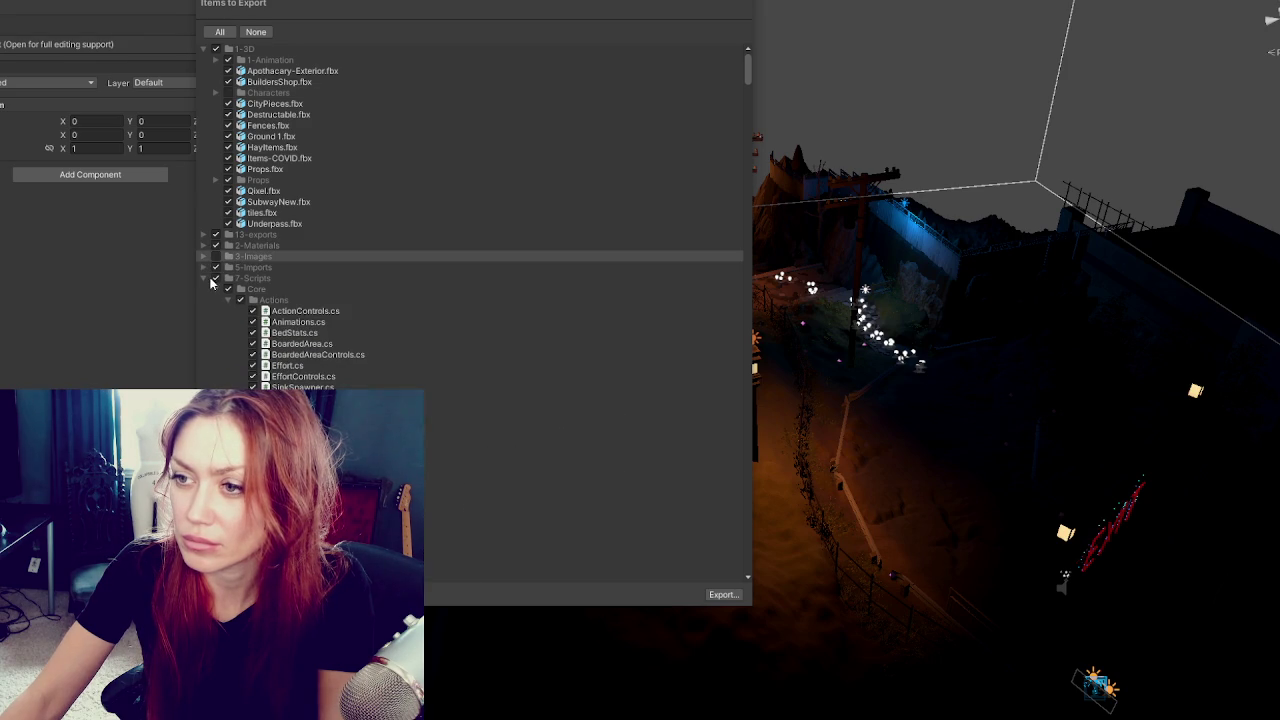
{"action": "left_click", "coordinate": [204, 268]}
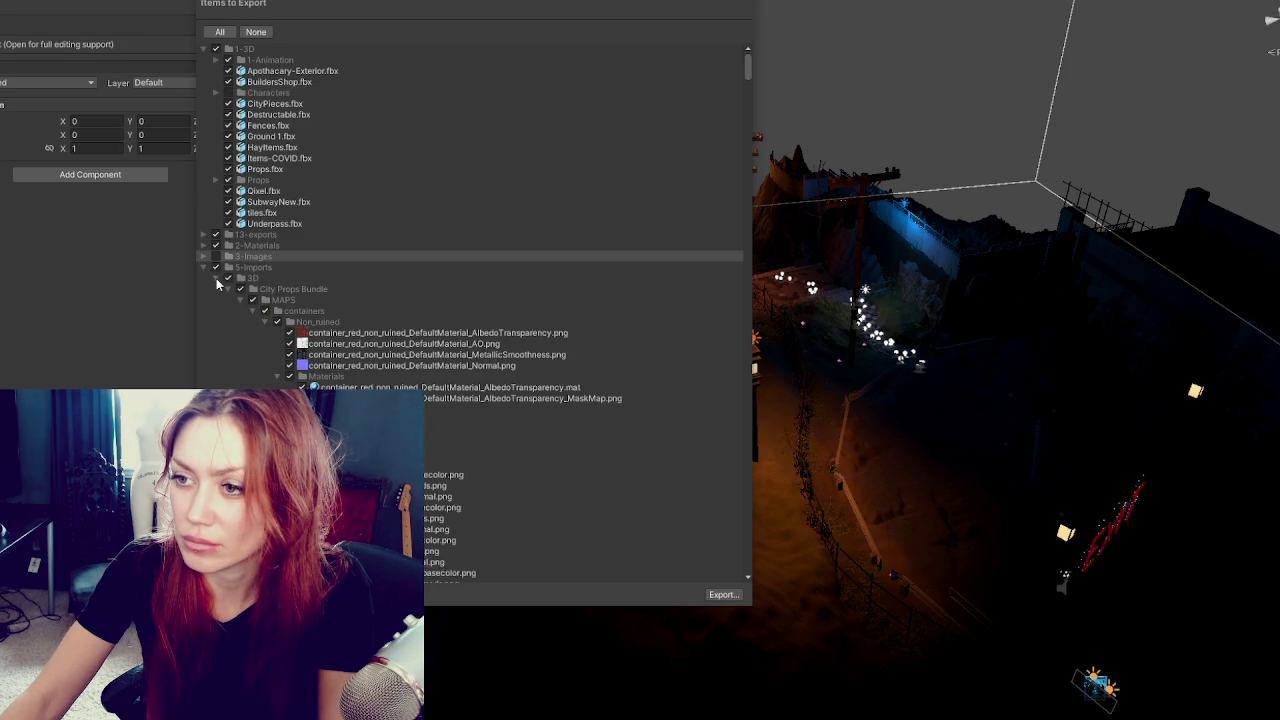
{"action": "left_click", "coordinate": [216, 279]}
{"action": "left_click", "coordinate": [217, 289]}
{"action": "left_click", "coordinate": [228, 290]}
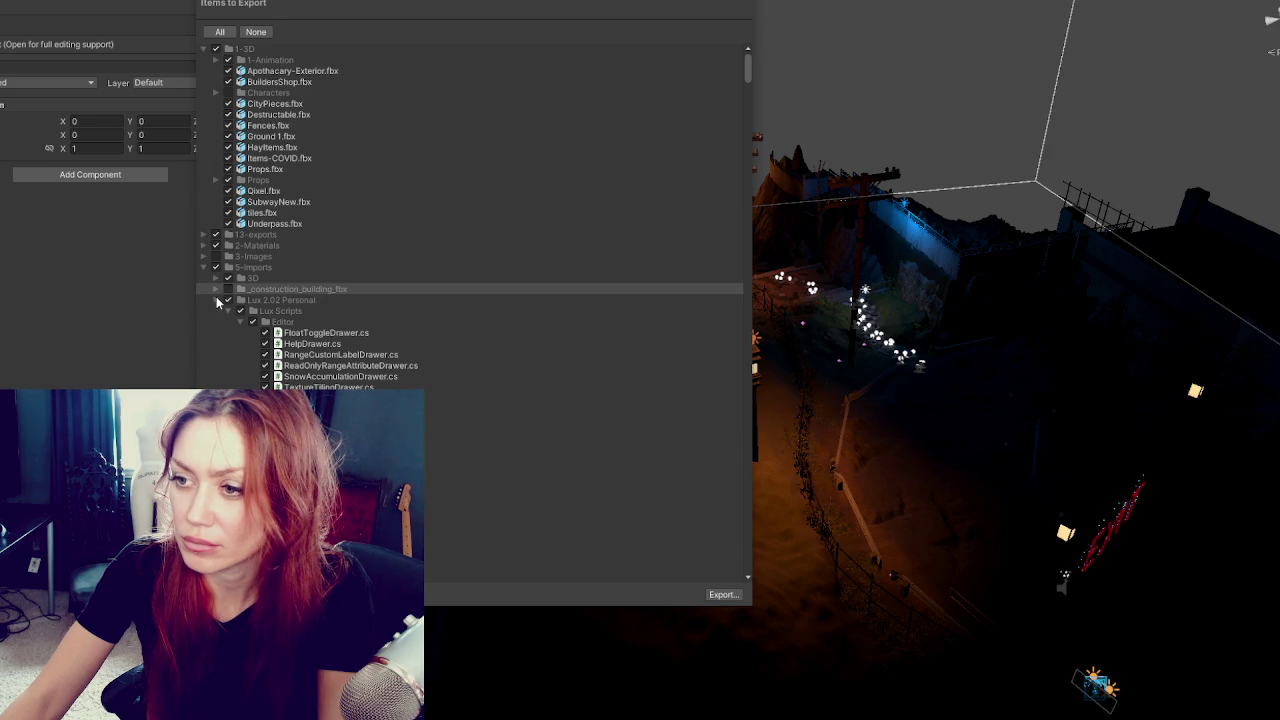
Untick Mirza Beig, ShaderTest, Standard Assets and UMotionEditor in the export list.
{"action": "left_click", "coordinate": [216, 300]}
{"action": "left_click", "coordinate": [220, 313]}
{"action": "left_click", "coordinate": [226, 312]}
{"action": "left_click", "coordinate": [224, 322]}
{"action": "left_click", "coordinate": [217, 344]}
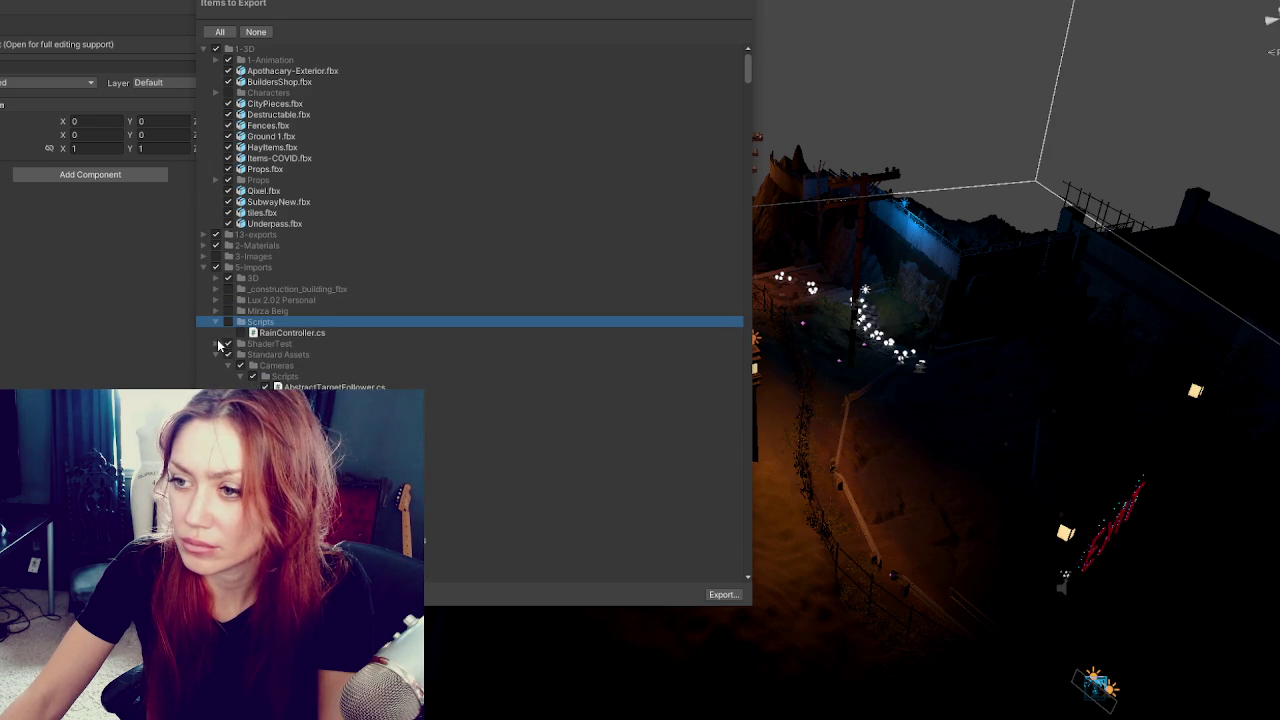
{"action": "left_click", "coordinate": [228, 344]}
{"action": "left_click", "coordinate": [228, 355]}
{"action": "left_click", "coordinate": [216, 355]}
{"action": "left_click", "coordinate": [224, 366]}
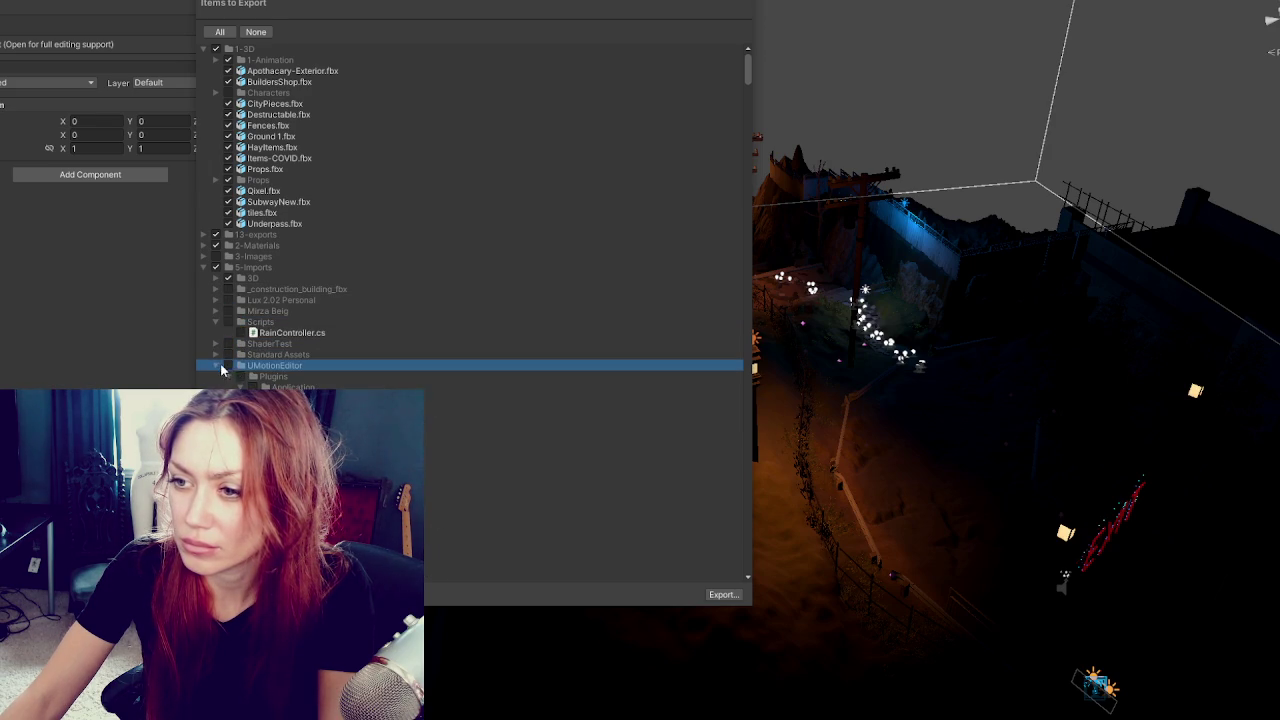
{"action": "left_click", "coordinate": [228, 366]}
{"action": "left_click", "coordinate": [214, 367]}
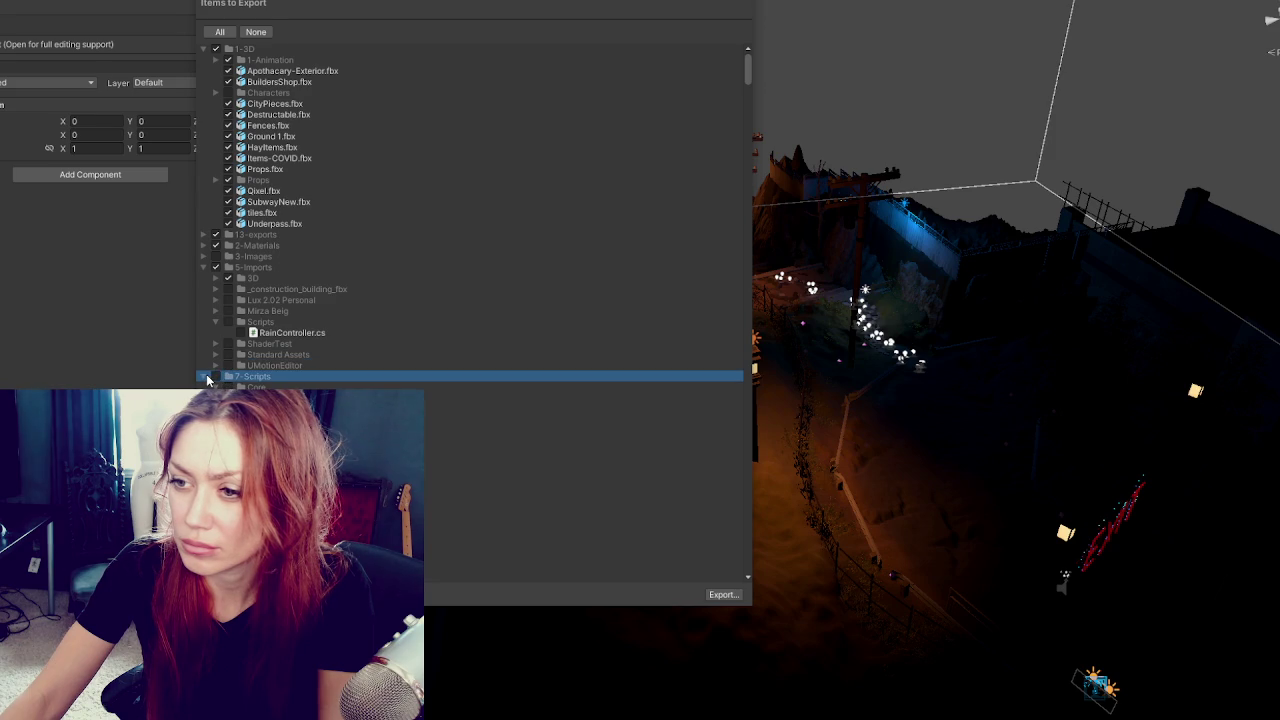
{"action": "left_click", "coordinate": [205, 377]}
Untick ApothecaryControls.cs, Brothers Twin, BumpInto.cs and CombatTest.cs.
{"action": "left_click", "coordinate": [204, 269]}
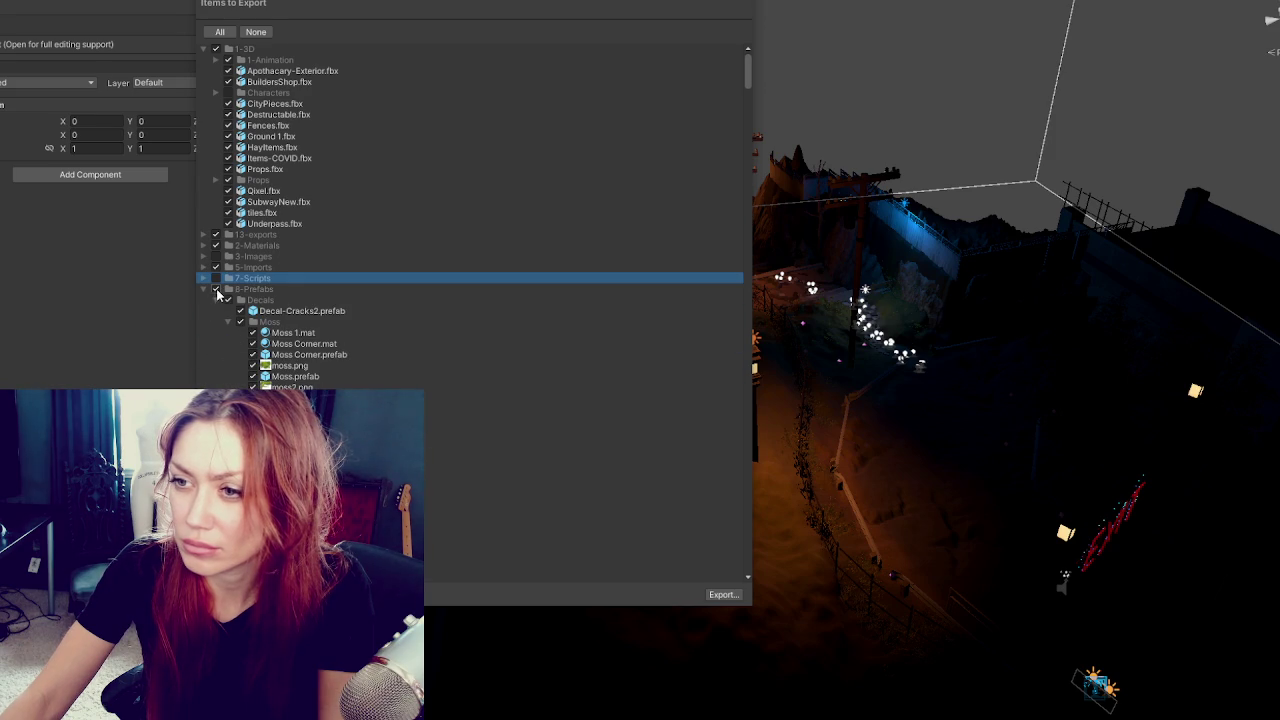
{"action": "left_click", "coordinate": [204, 289]}
{"action": "left_click", "coordinate": [216, 300]}
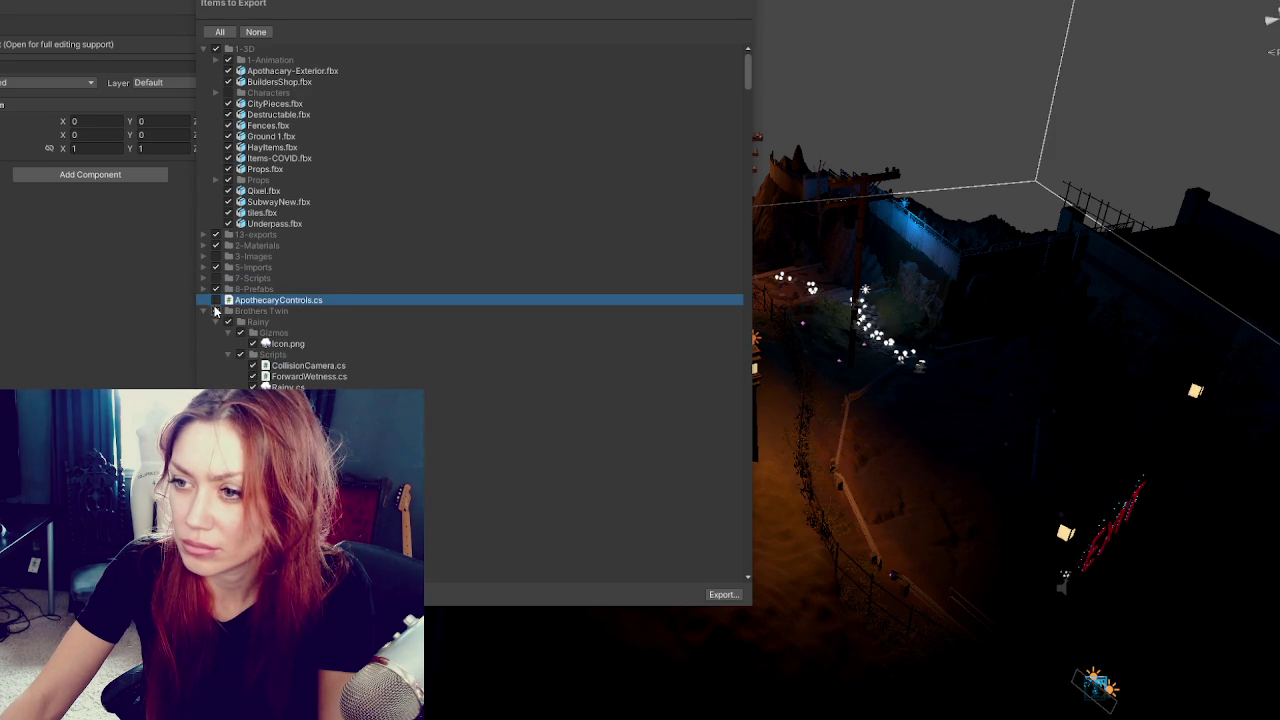
{"action": "left_click", "coordinate": [216, 311]}
{"action": "left_click", "coordinate": [204, 311]}
{"action": "left_click", "coordinate": [216, 322]}
{"action": "left_click", "coordinate": [216, 333]}
Untick Dark City 2, DumpControls.cs, Editor and Enviro - Sky and Weather.
{"action": "left_click", "coordinate": [210, 344]}
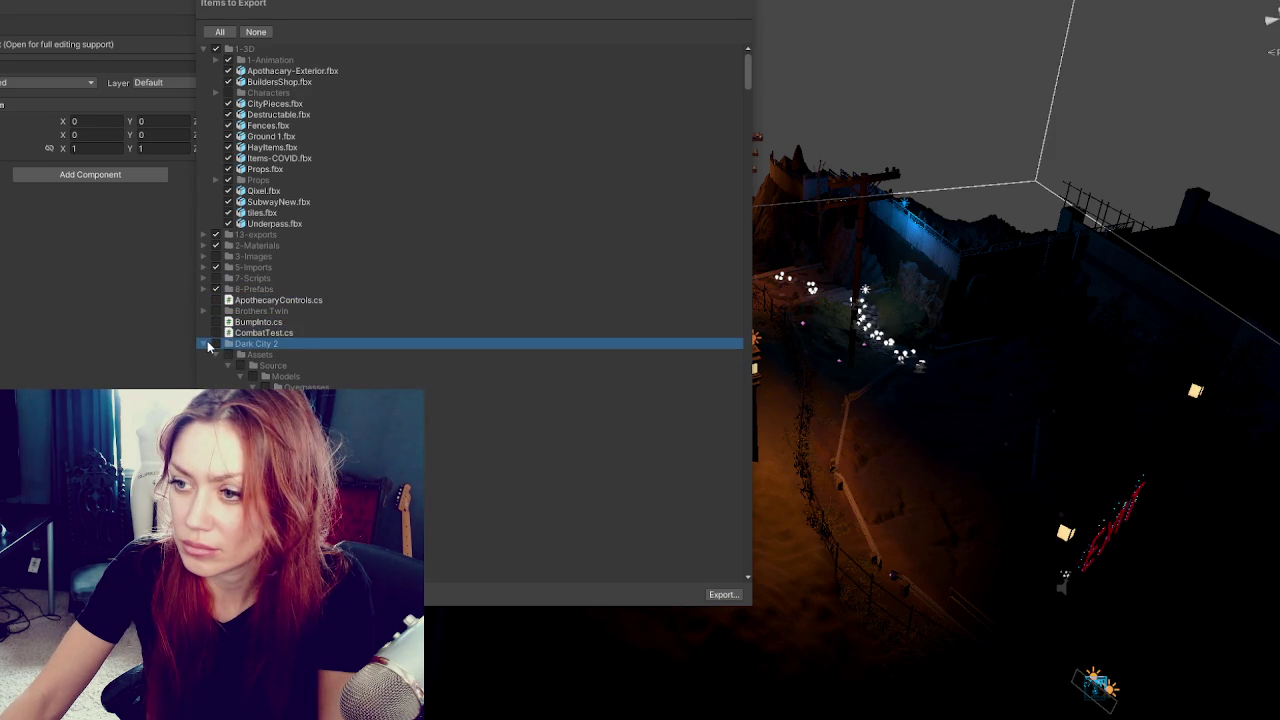
{"action": "left_click", "coordinate": [205, 344]}
{"action": "left_click", "coordinate": [216, 355]}
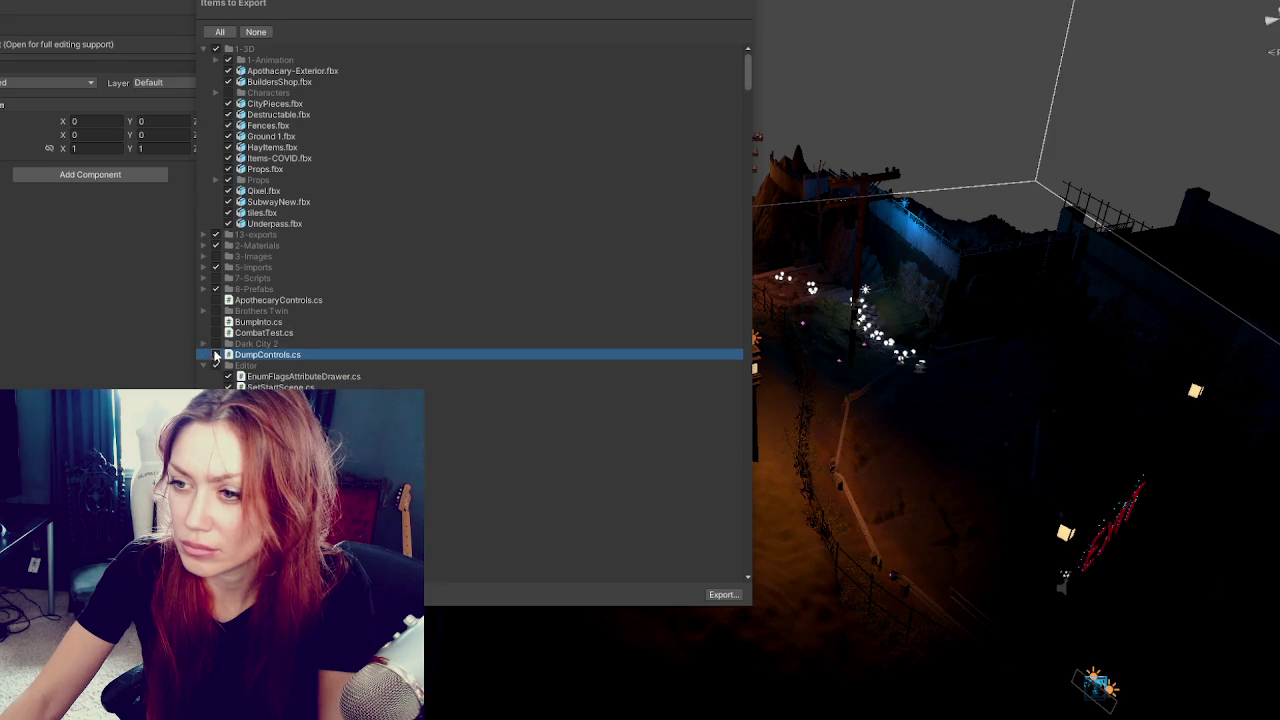
{"action": "left_click", "coordinate": [216, 366]}
{"action": "left_click", "coordinate": [216, 355]}
{"action": "left_click", "coordinate": [205, 367]}
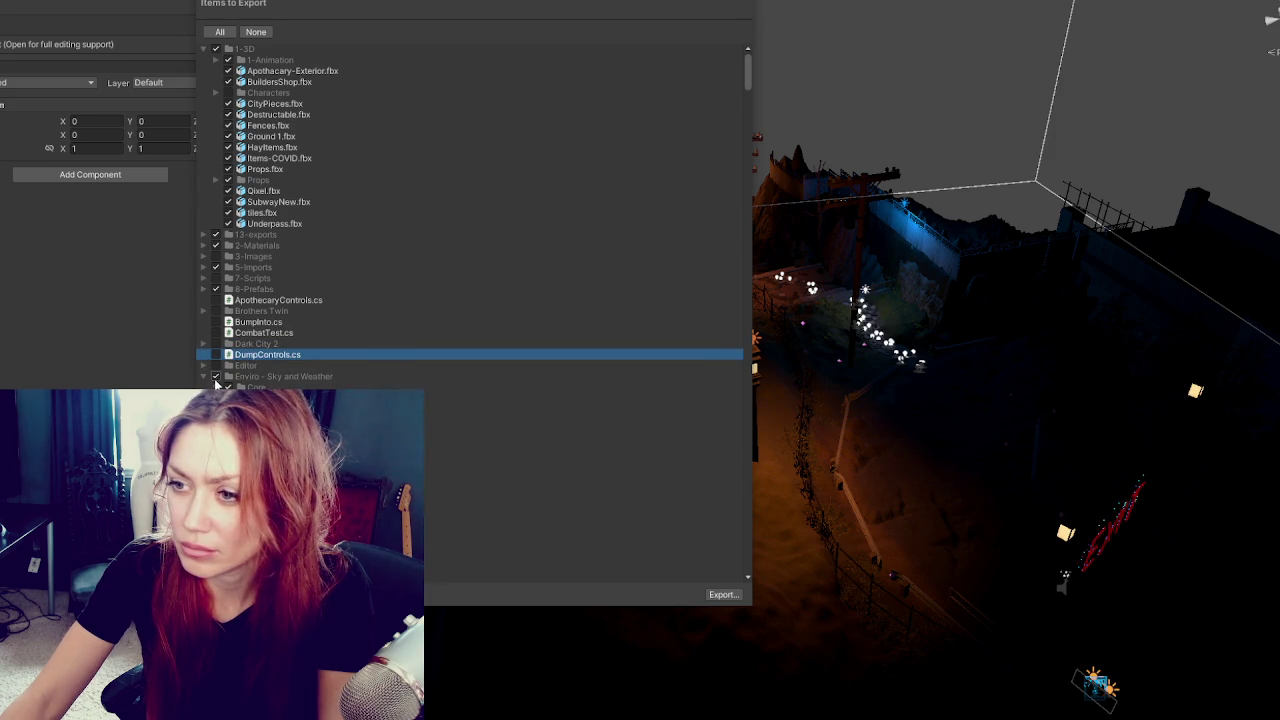
{"action": "left_click", "coordinate": [215, 378]}
{"action": "left_click", "coordinate": [215, 378]}
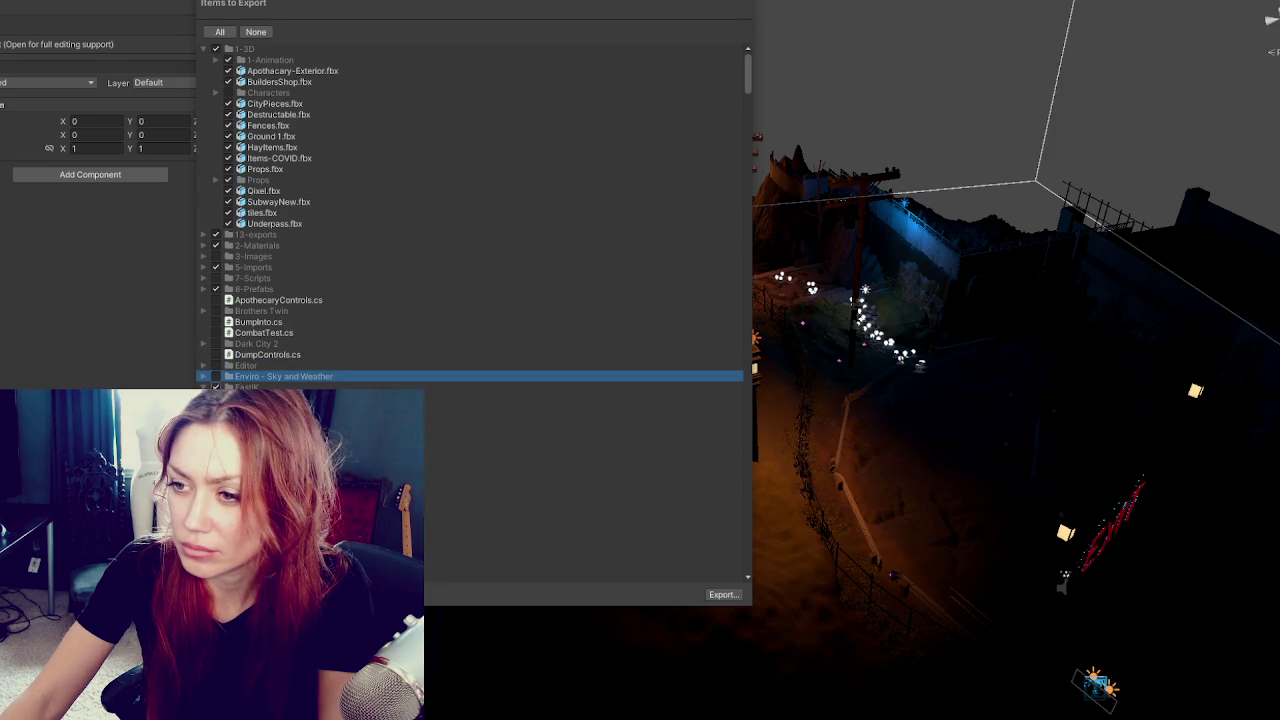
Step down the export list past Enviro and FastIK, leaving Knife and Magic Light Probes excluded.
{"action": "key", "text": "Down"}
{"action": "left_click", "coordinate": [260, 398]}
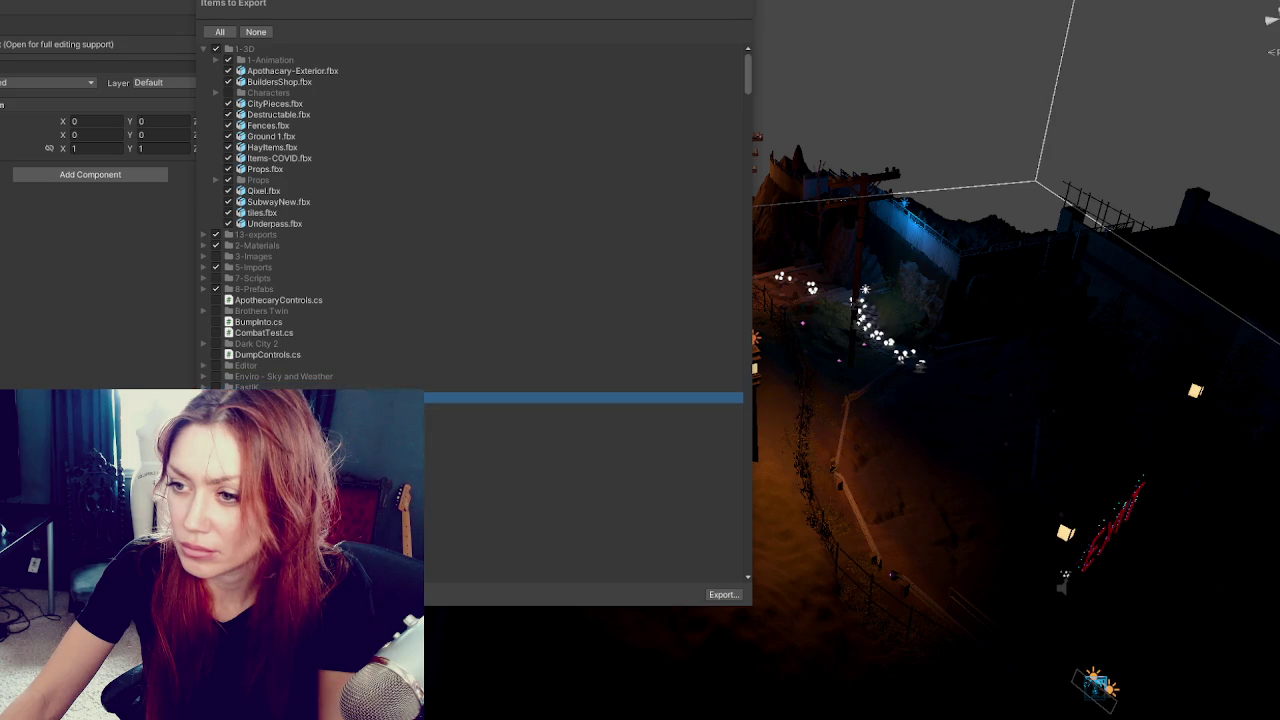
{"action": "key", "text": "Down"}
{"action": "key", "text": "Down"}
{"action": "key", "text": "Down"}
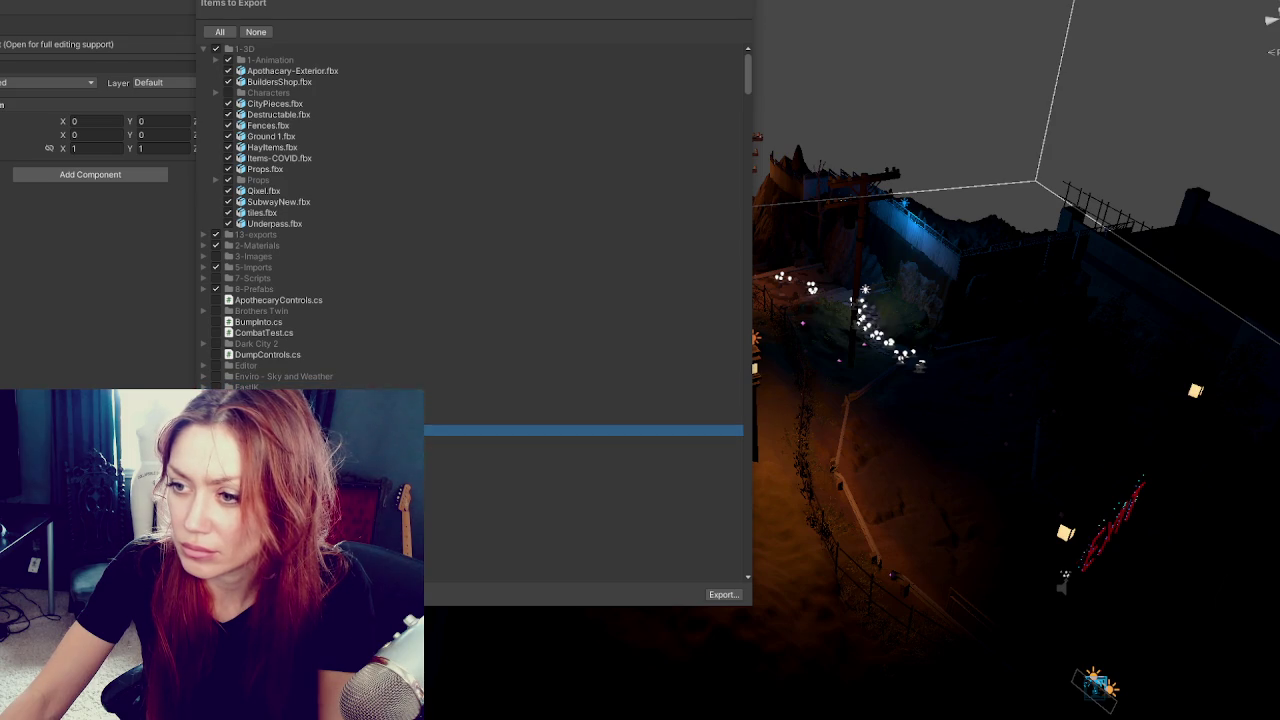
{"action": "key", "text": "Down"}
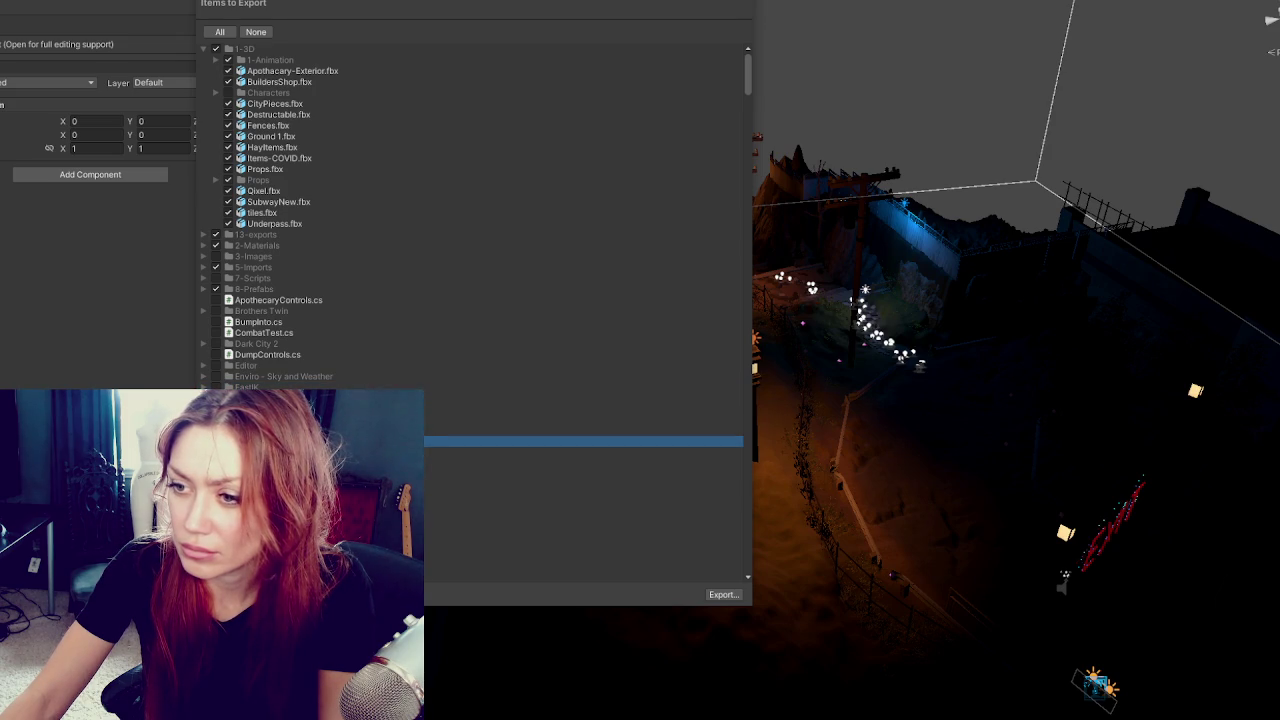
{"action": "key", "text": "Down"}
{"action": "key", "text": "Down"}
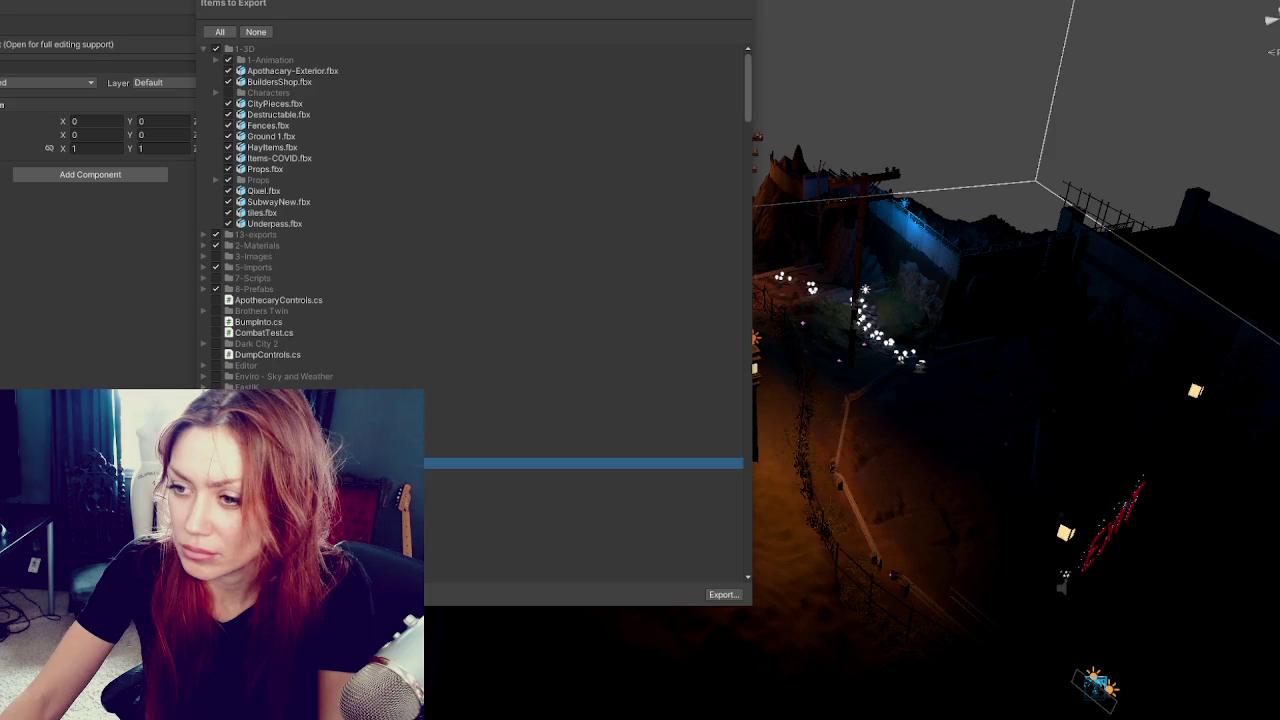
{"action": "key", "text": "Down"}
{"action": "key", "text": "Down"}
{"action": "key", "text": "Down"}
{"action": "key", "text": "Down"}
{"action": "key", "text": "Down"}
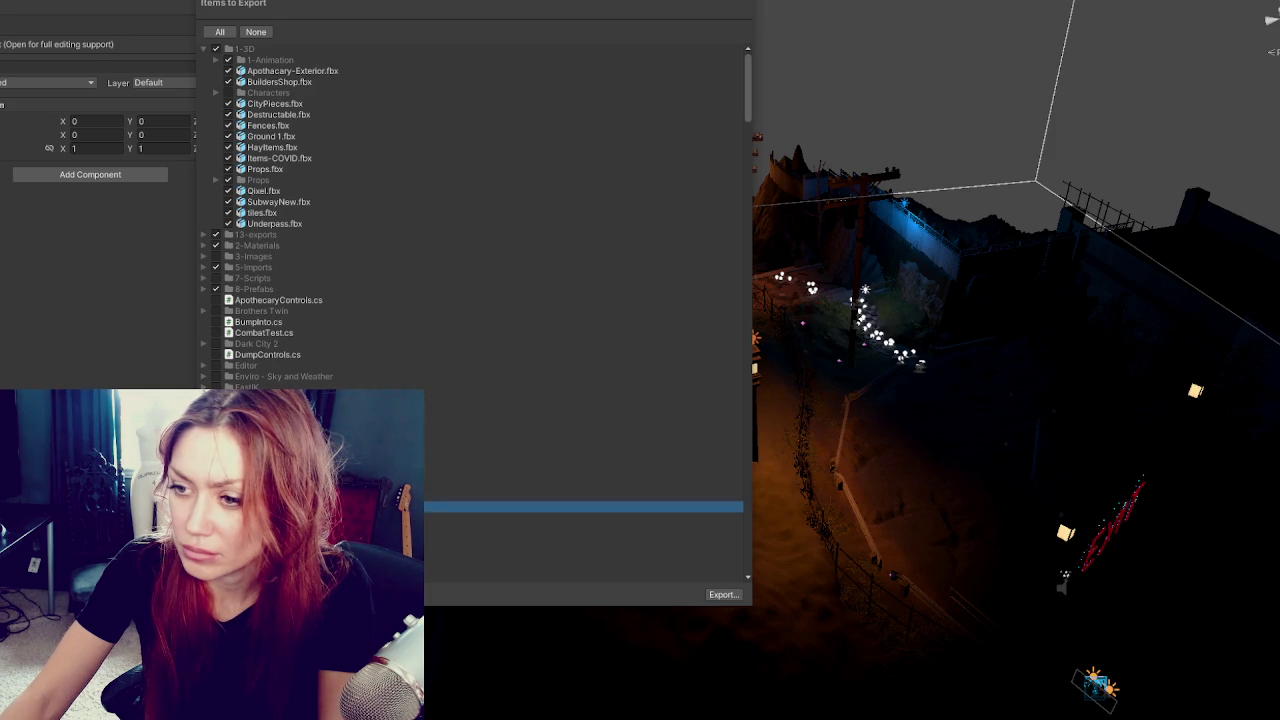
{"action": "key", "text": "Down"}
{"action": "key", "text": "Down"}
{"action": "key", "text": "Down"}
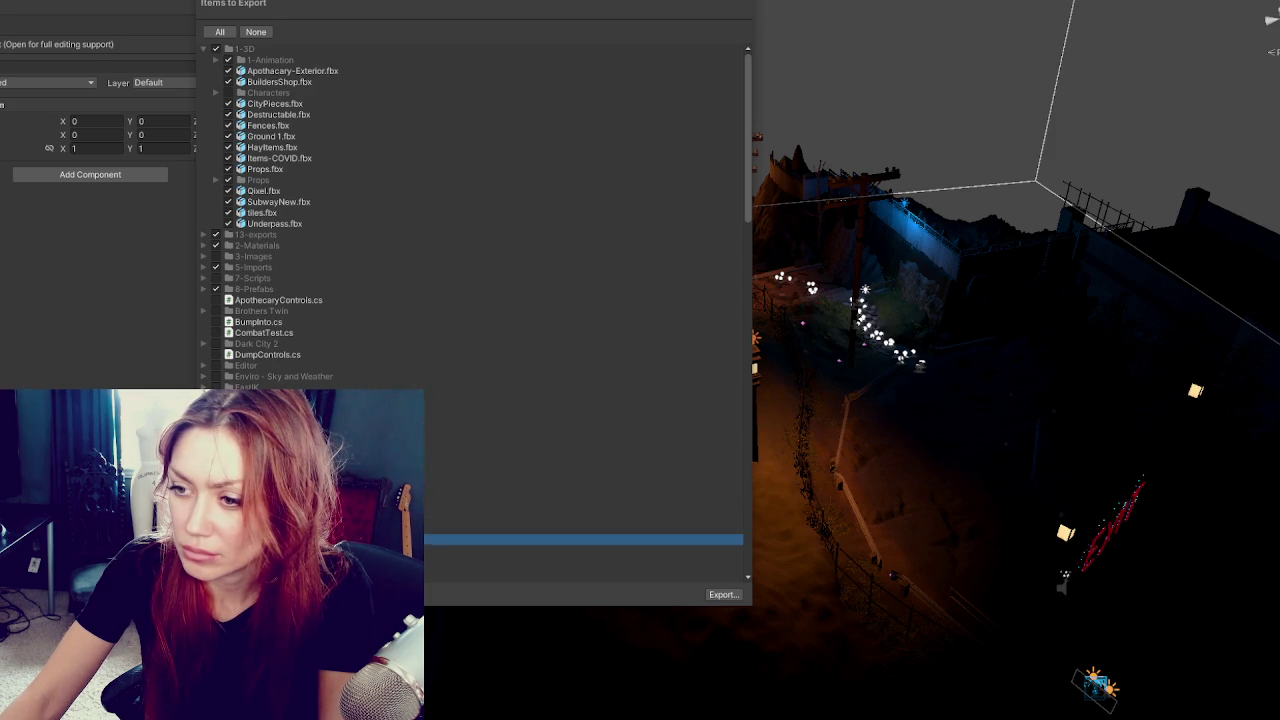
Review the lower items down to New Terrain 2.asset and start the package export.
{"action": "key", "text": "Down"}
{"action": "scroll", "coordinate": [480, 300], "scroll_direction": "down", "scroll_amount": 3}
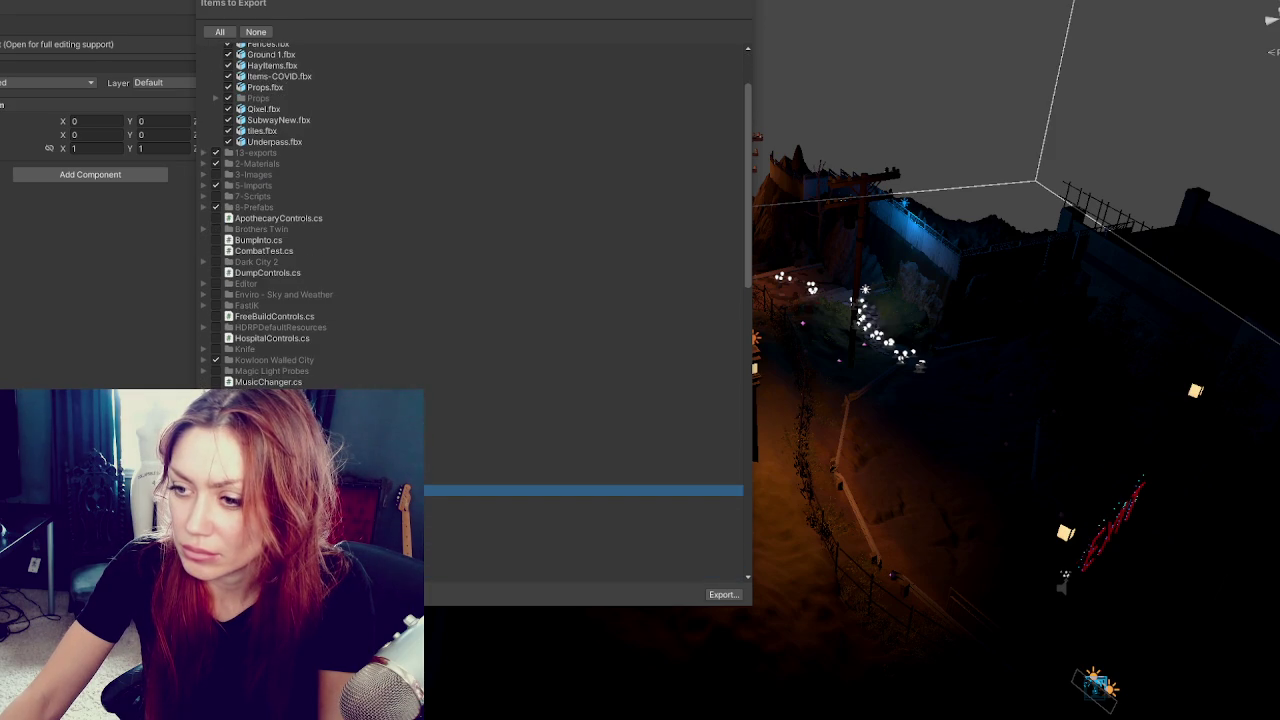
{"action": "key", "text": "Down"}
{"action": "key", "text": "Down"}
{"action": "key", "text": "Down"}
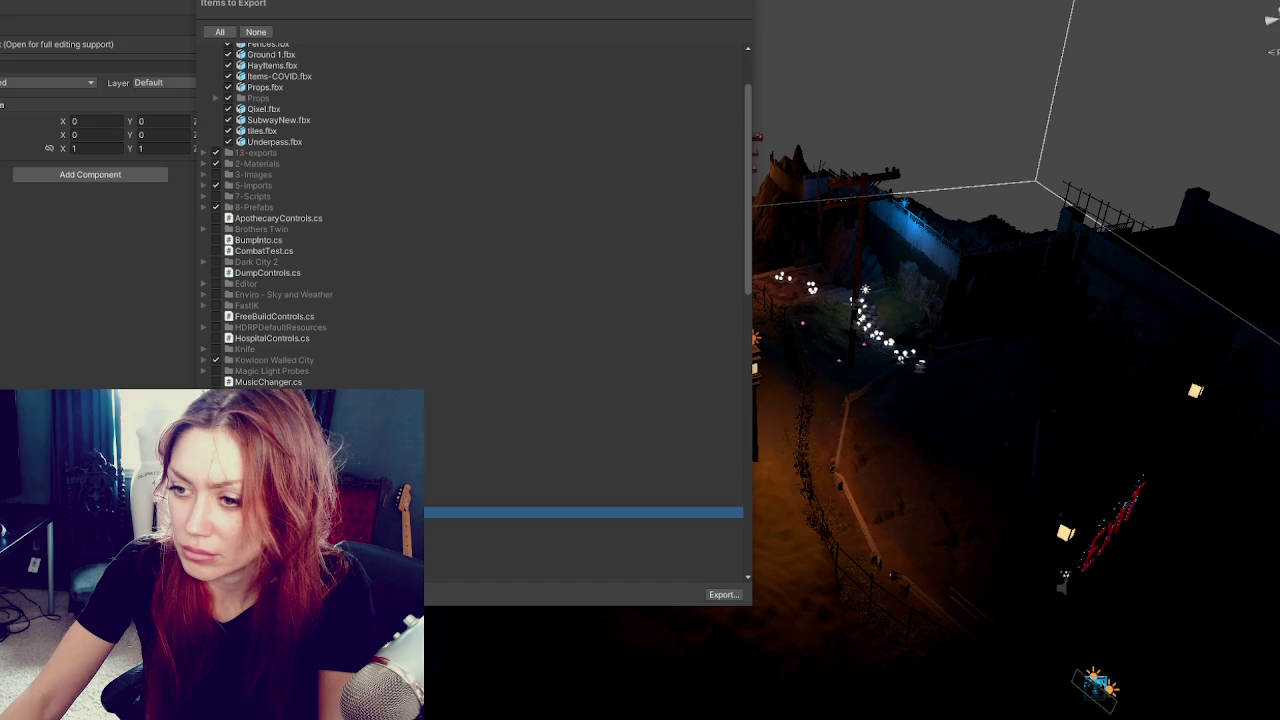
{"action": "key", "text": "Down"}
{"action": "key", "text": "Up"}
{"action": "key", "text": "Up"}
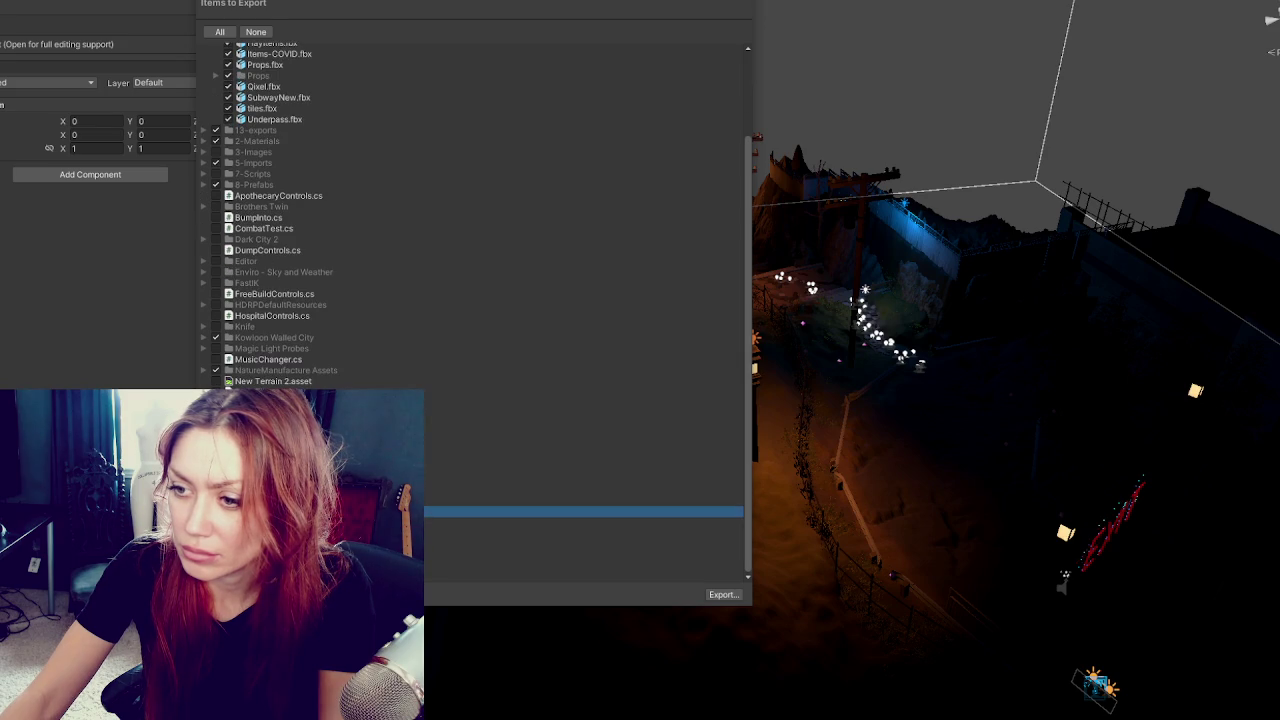
{"action": "key", "text": "Down"}
{"action": "key", "text": "Down"}
{"action": "key", "text": "Down"}
{"action": "key", "text": "Down"}
{"action": "key", "text": "Down"}
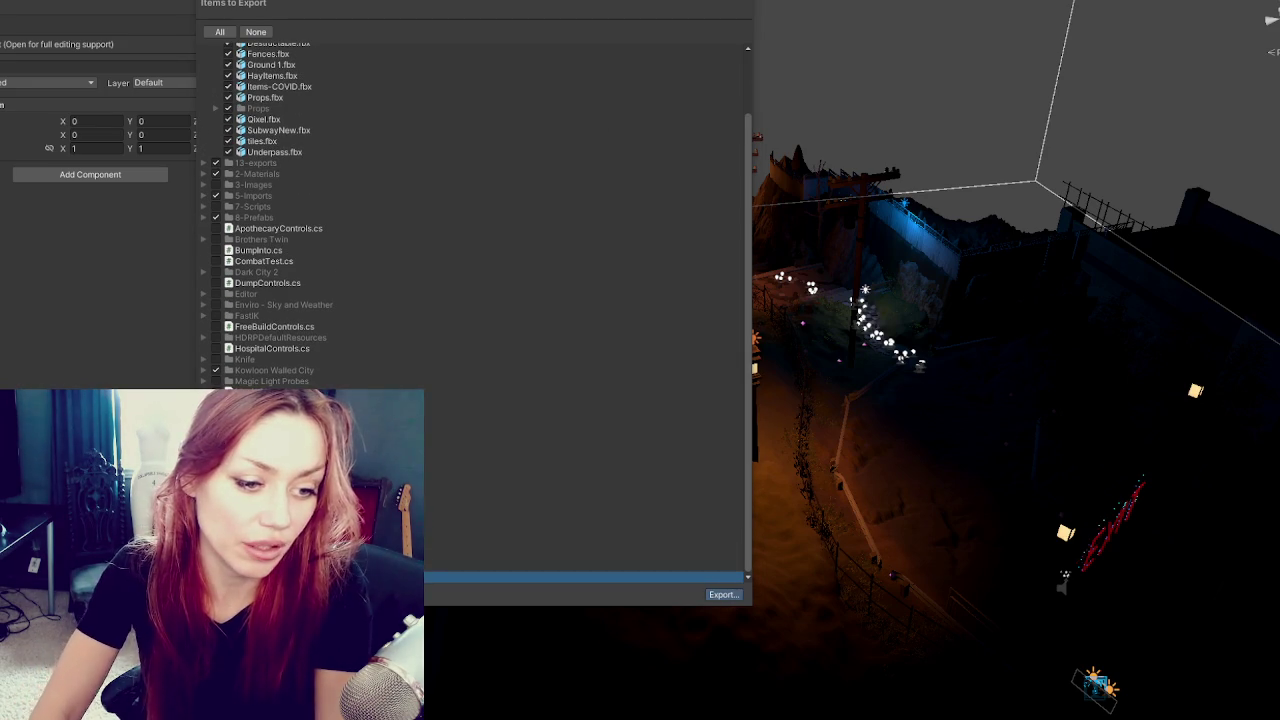
{"action": "key", "text": "Escape"}
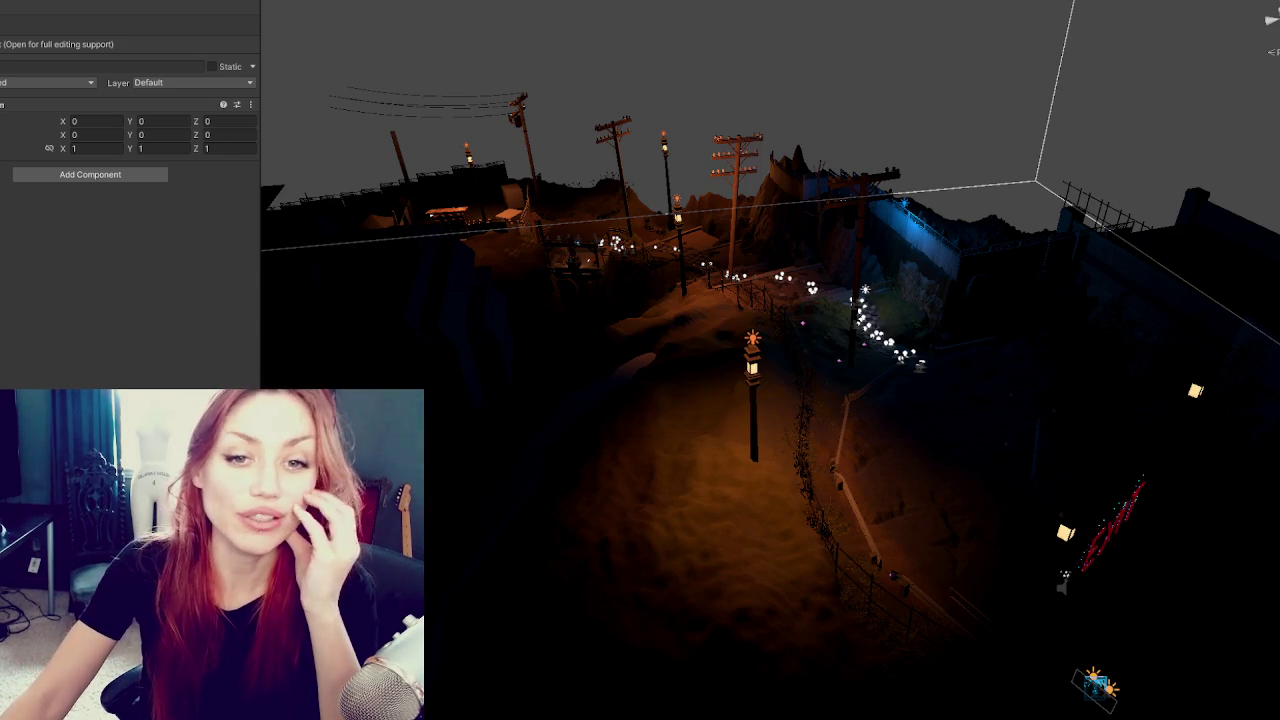
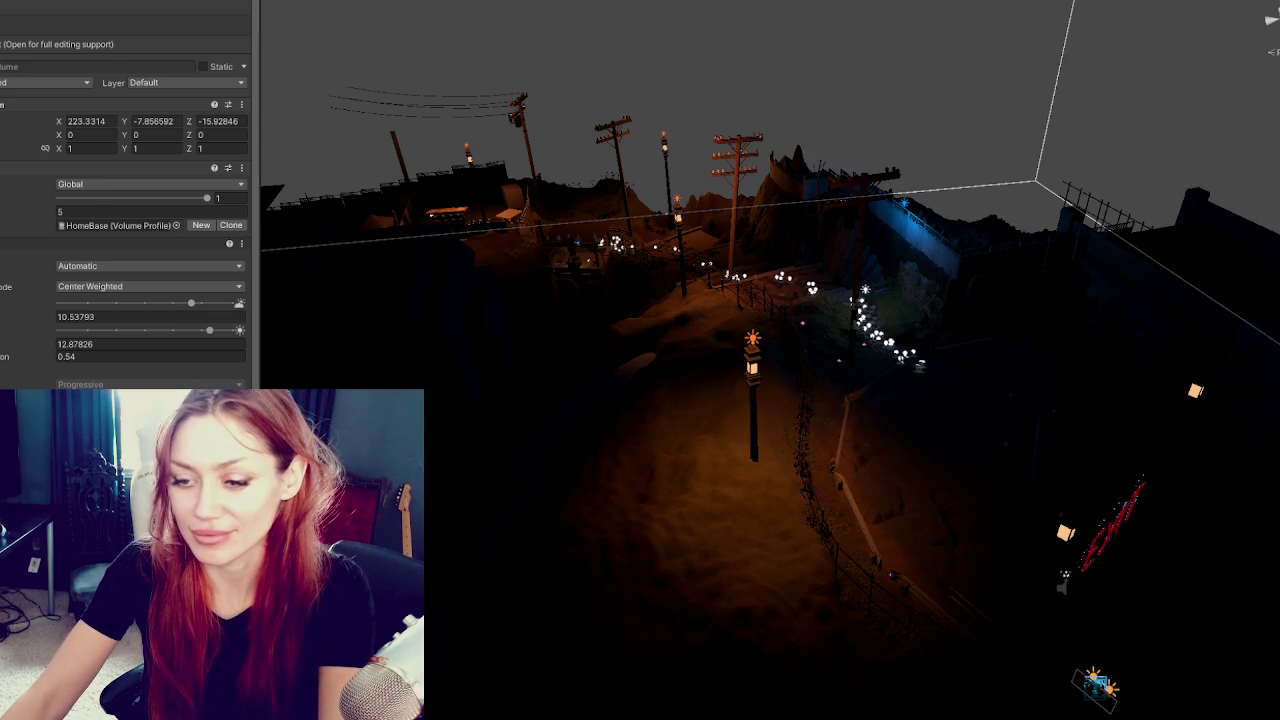
Export the selected project assets as a custom package from the Project window.
{"action": "right_click", "coordinate": [2, 208]}
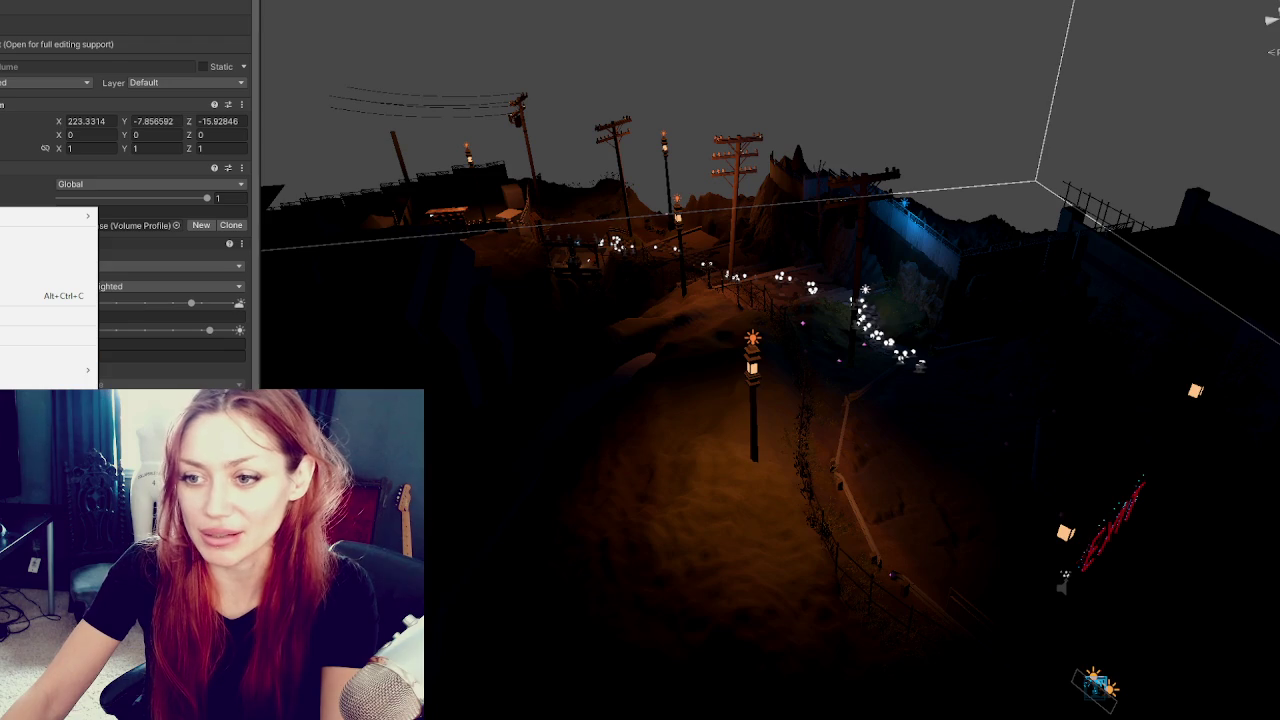
{"action": "mouse_move", "coordinate": [50, 370]}
{"action": "left_click", "coordinate": [150, 366]}
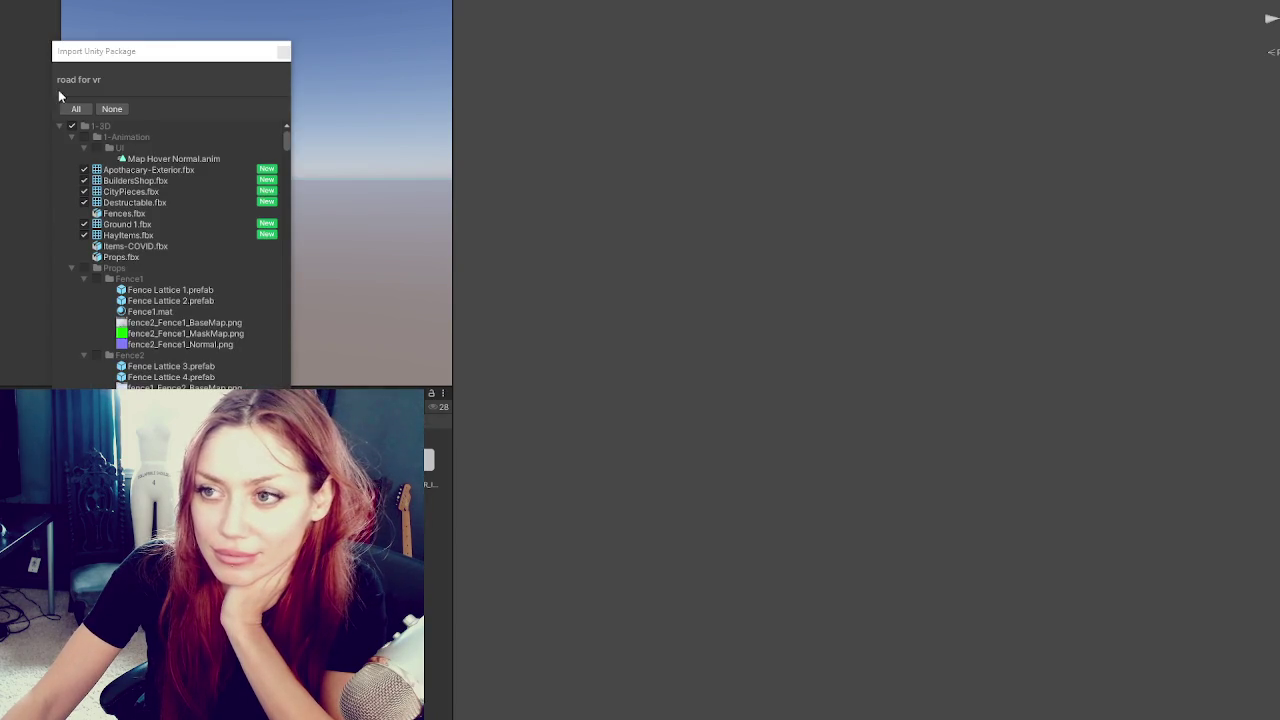
Collapse the 1-3D, 2-Materials and 5-Imports/3D folders, exclude 8-Prefabs, and import road for vr.
{"action": "left_click", "coordinate": [59, 125]}
{"action": "left_click", "coordinate": [55, 161]}
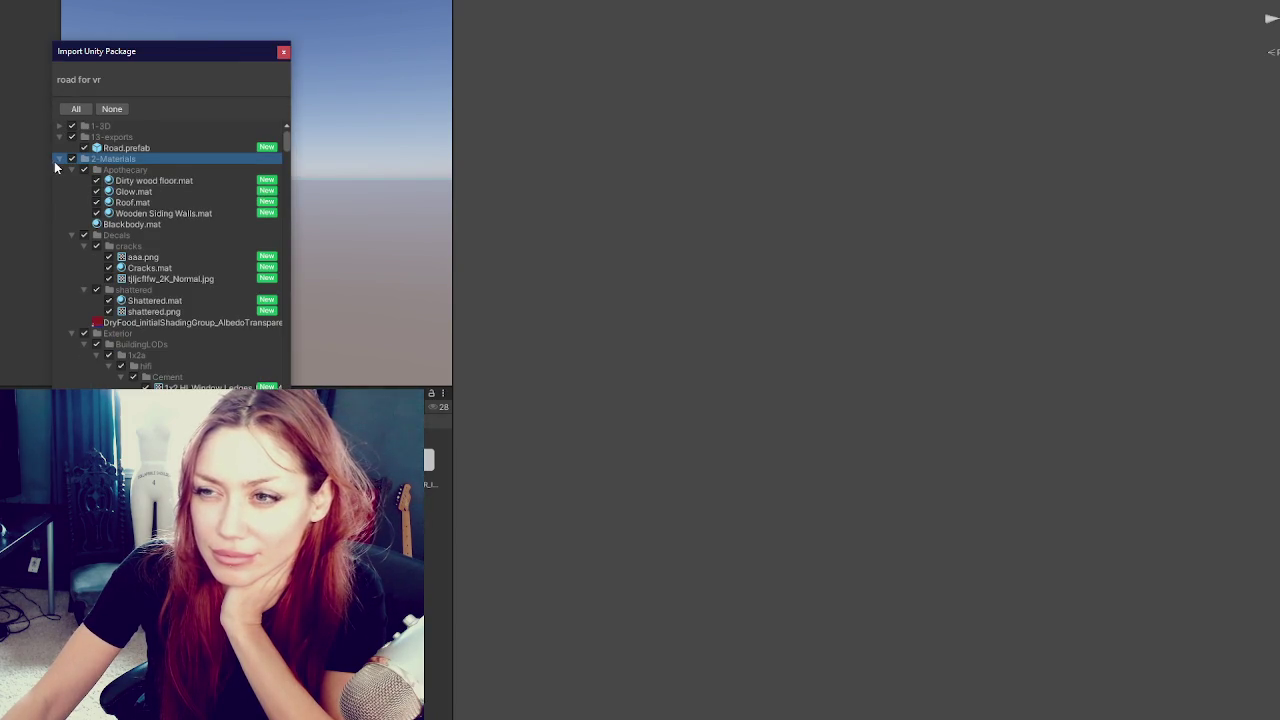
{"action": "left_click", "coordinate": [56, 160]}
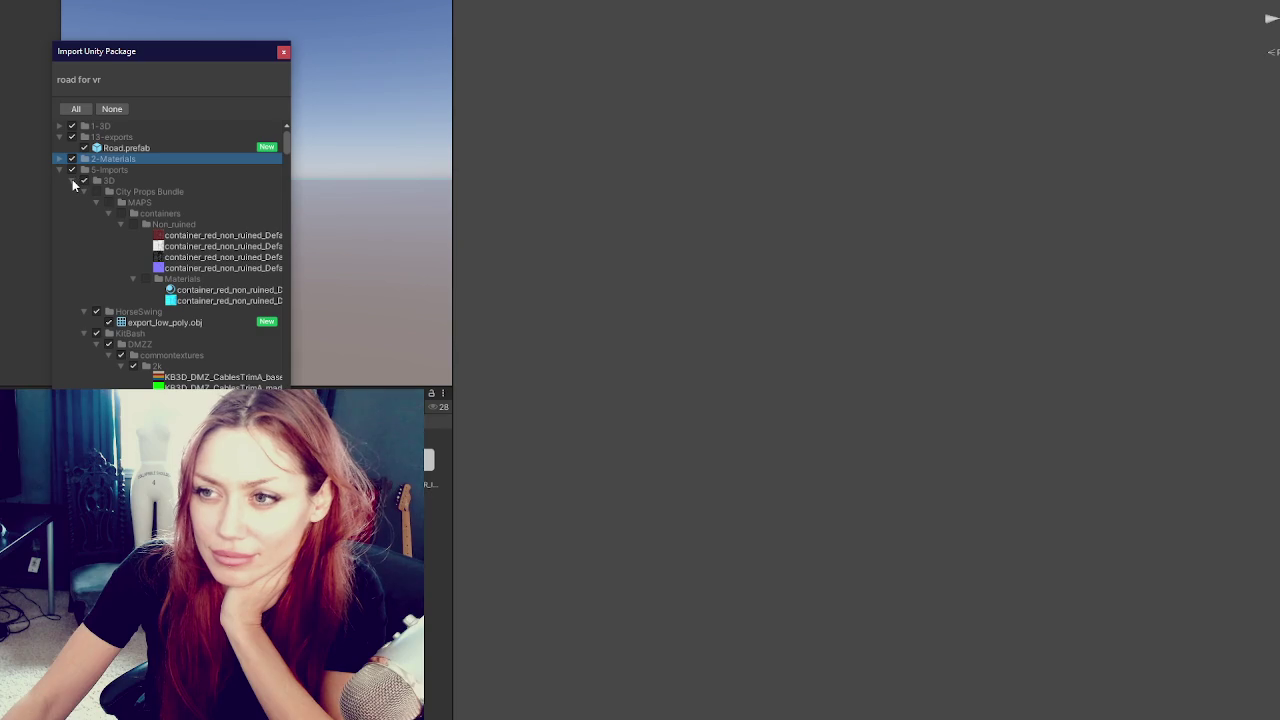
{"action": "left_click", "coordinate": [72, 181]}
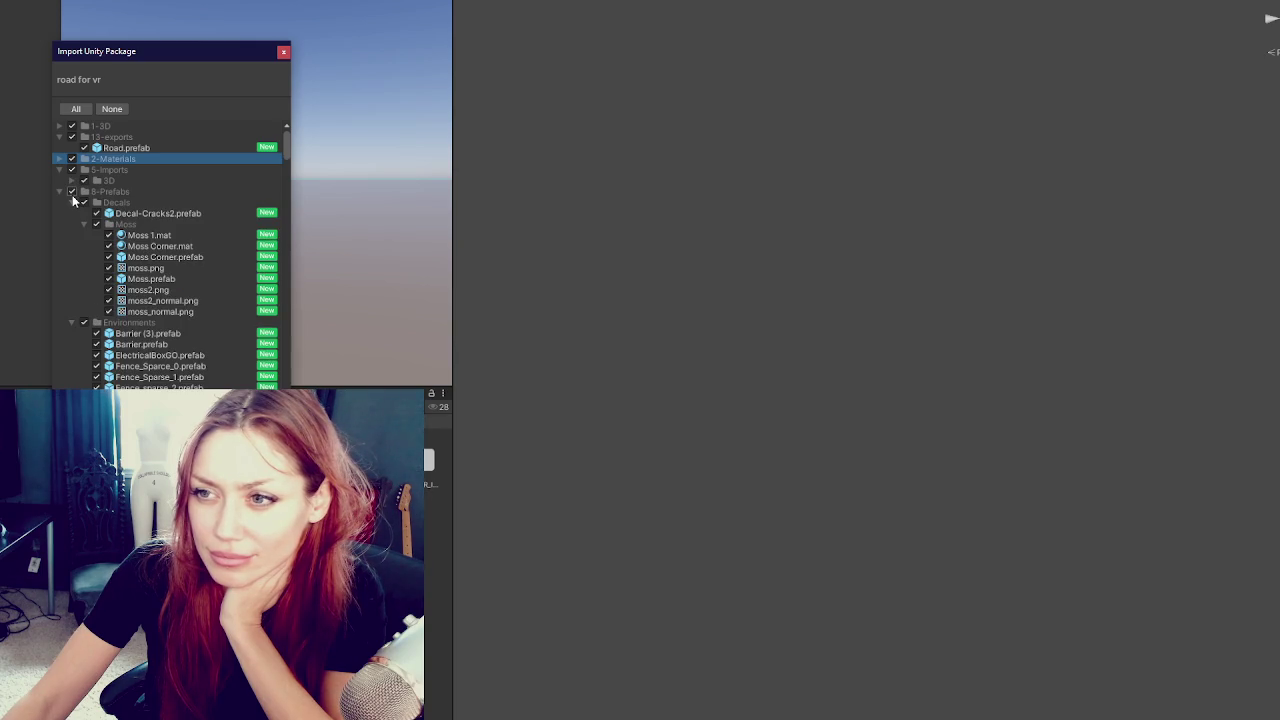
{"action": "left_click", "coordinate": [69, 193]}
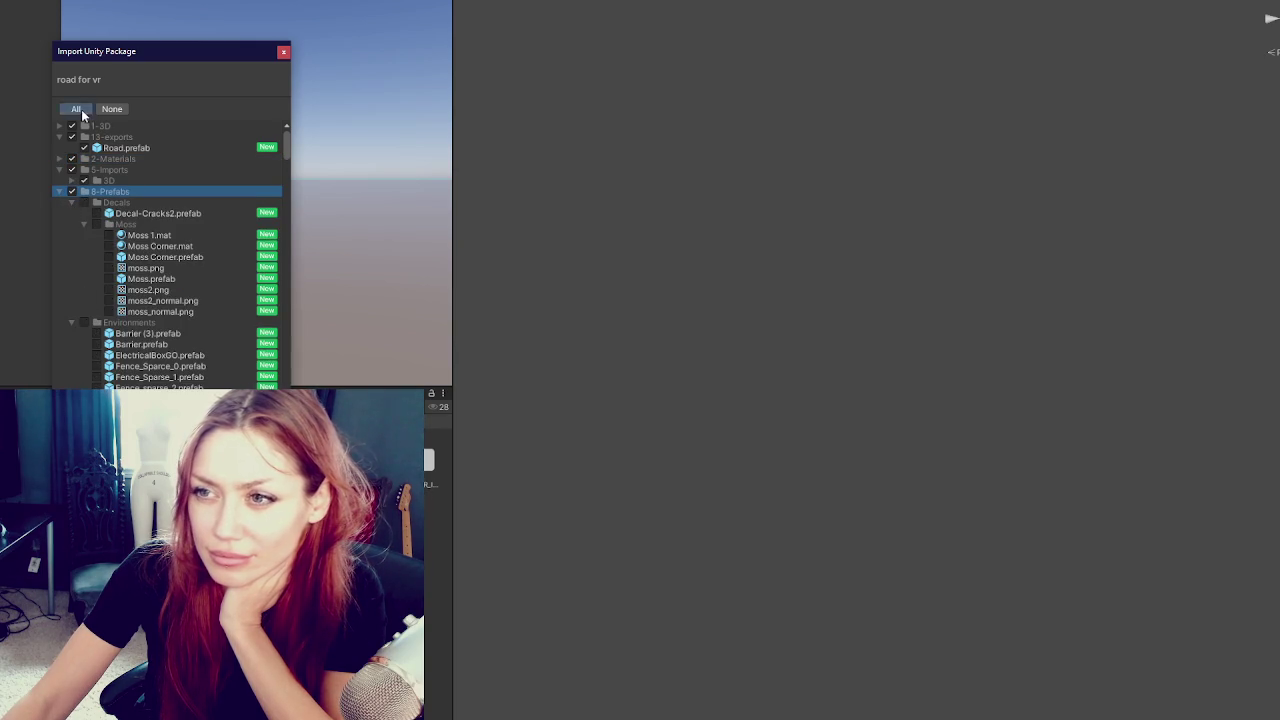
{"action": "left_click", "coordinate": [258, 640]}
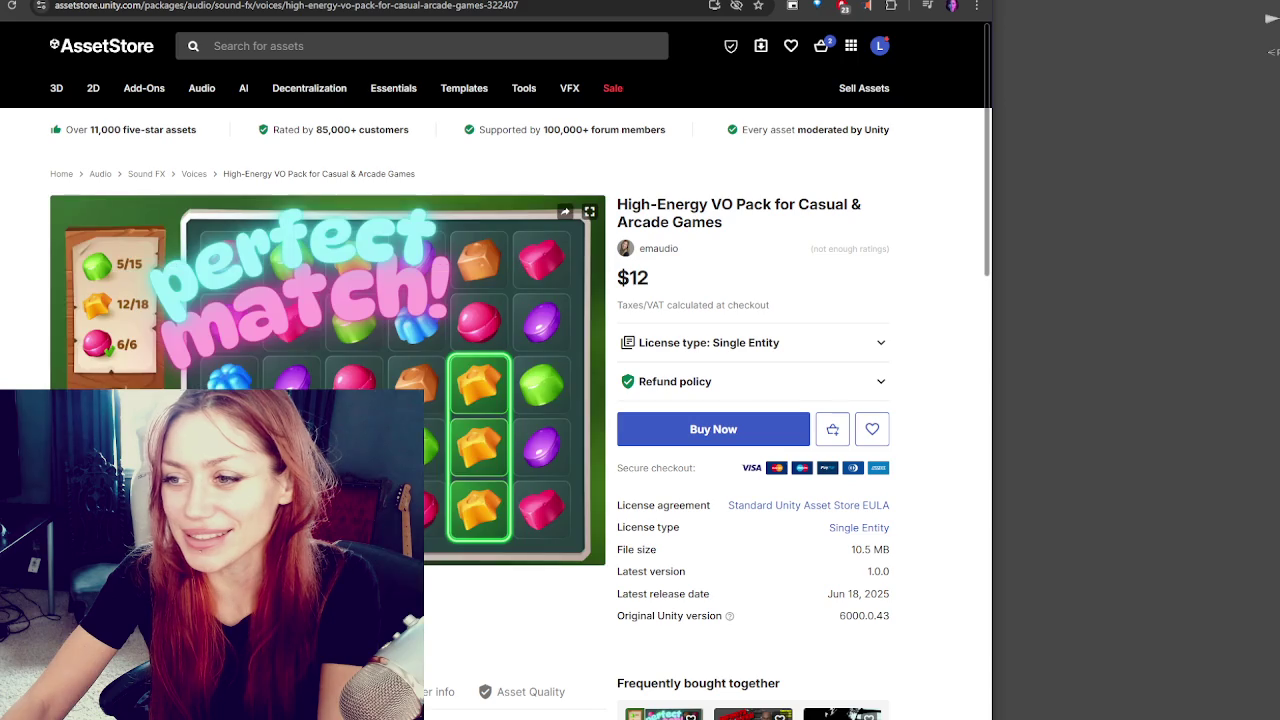
{"action": "scroll", "coordinate": [451, 568], "scroll_direction": "down", "scroll_amount": 2}
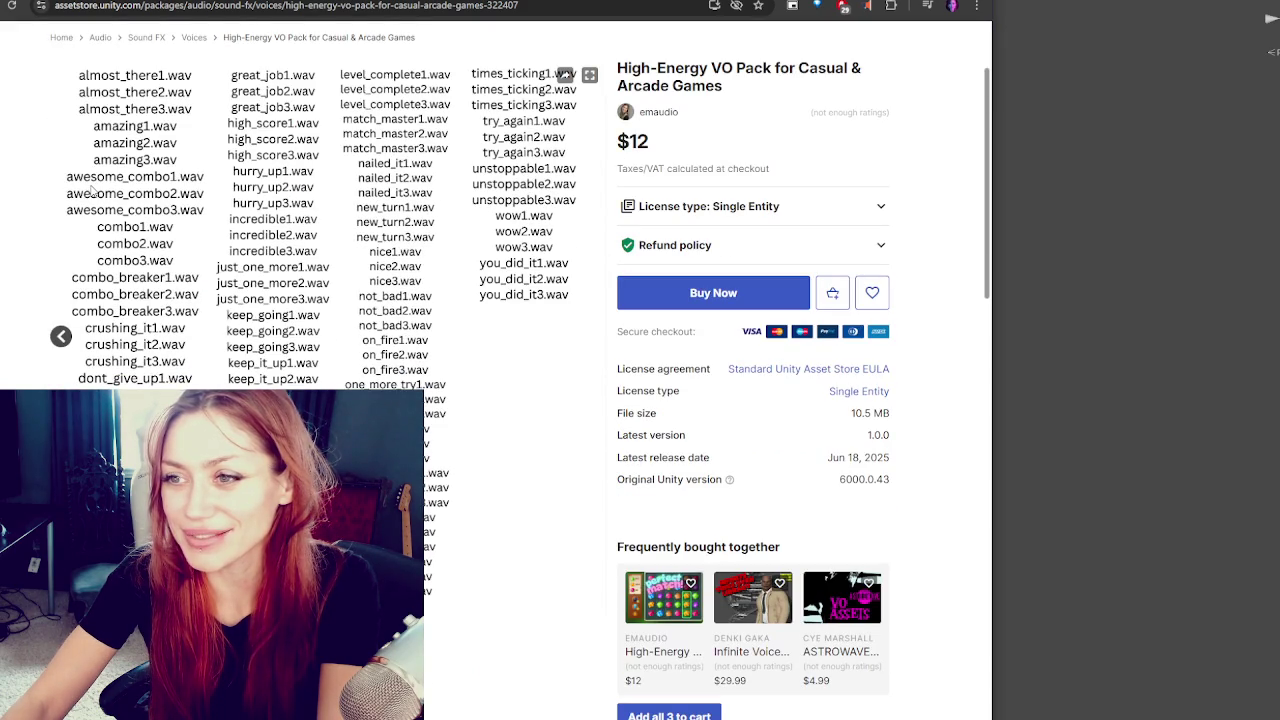
{"action": "scroll", "coordinate": [626, 311], "scroll_direction": "up", "scroll_amount": 2}
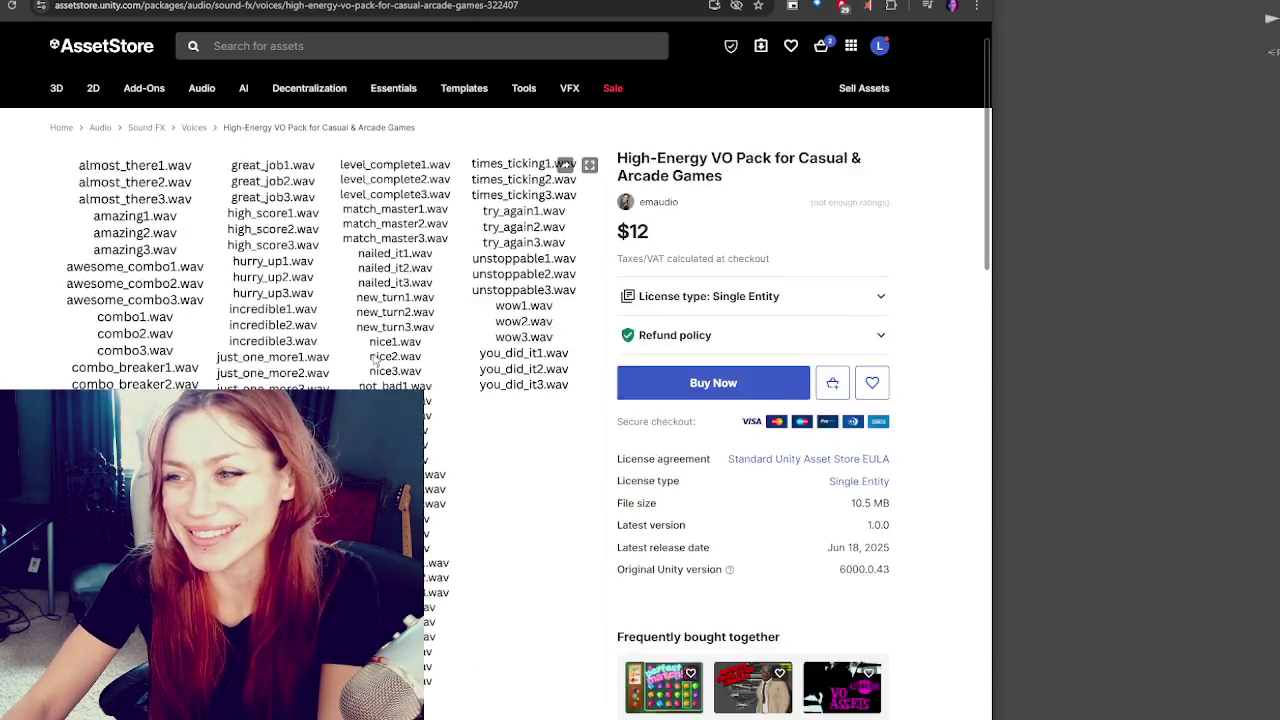
{"action": "scroll", "coordinate": [625, 309], "scroll_direction": "down", "scroll_amount": 2}
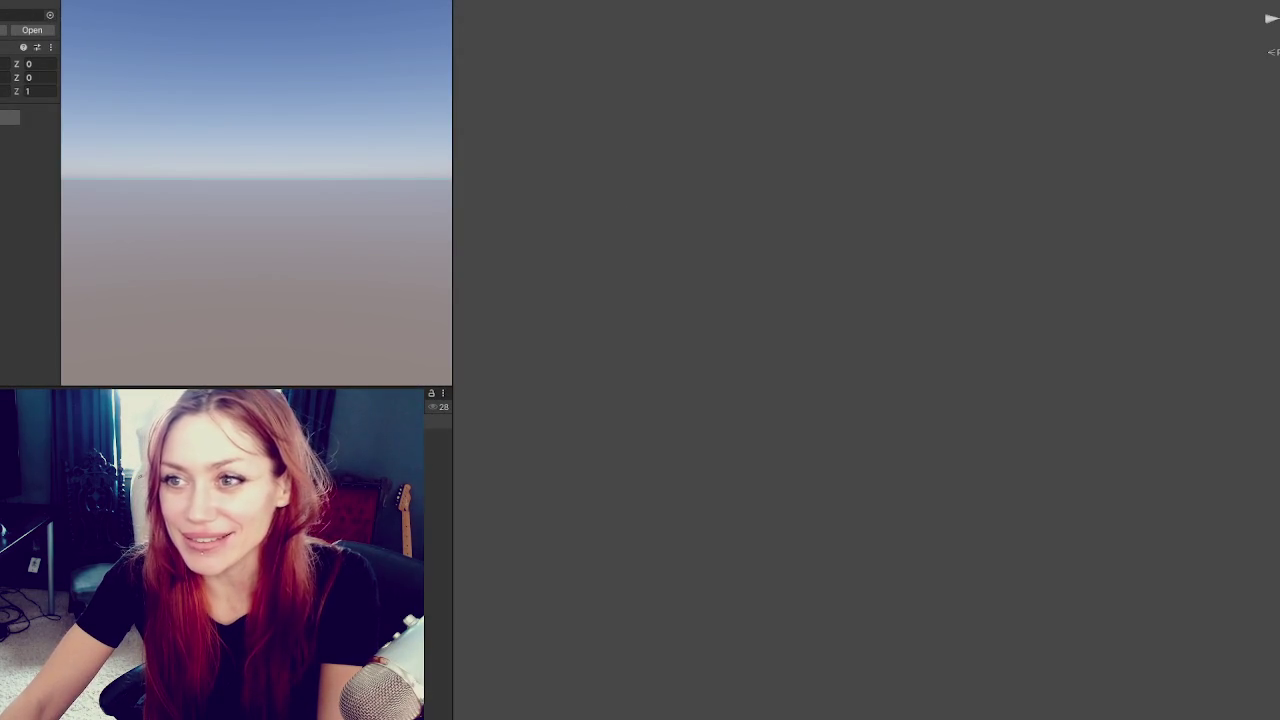
{"action": "left_click", "coordinate": [644, 220]}
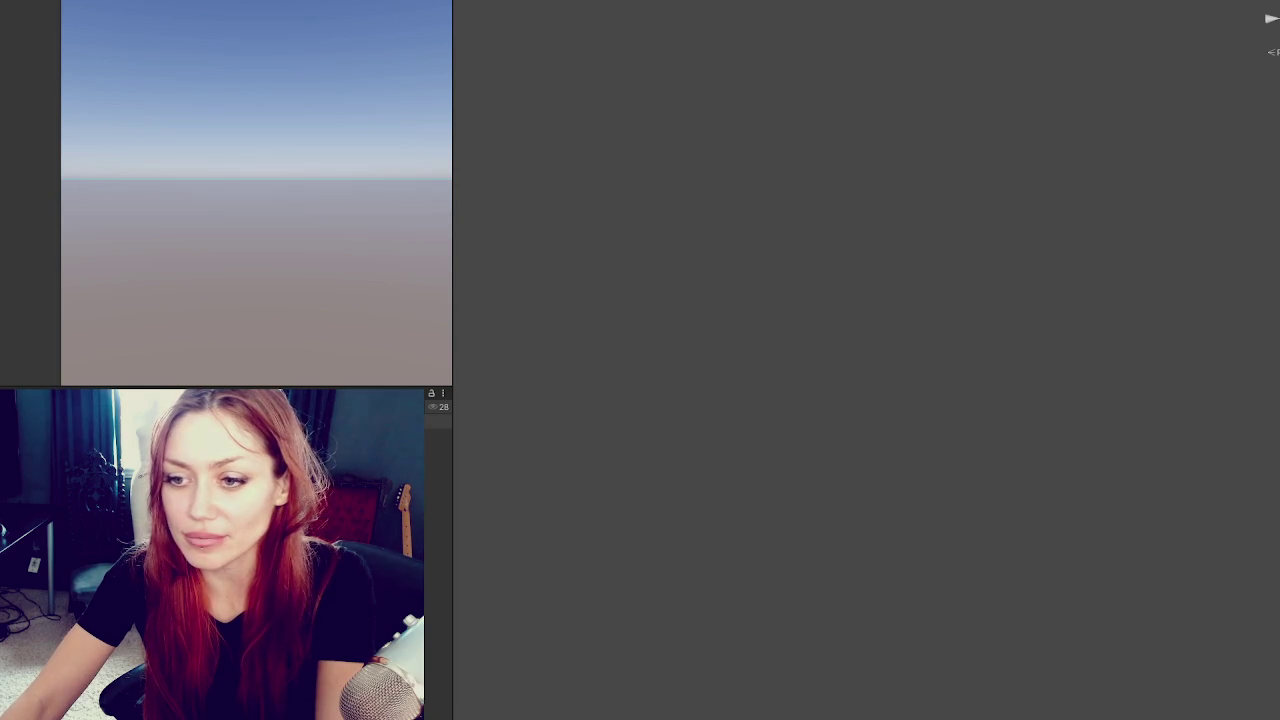
{"action": "key", "text": "ctrl+z"}
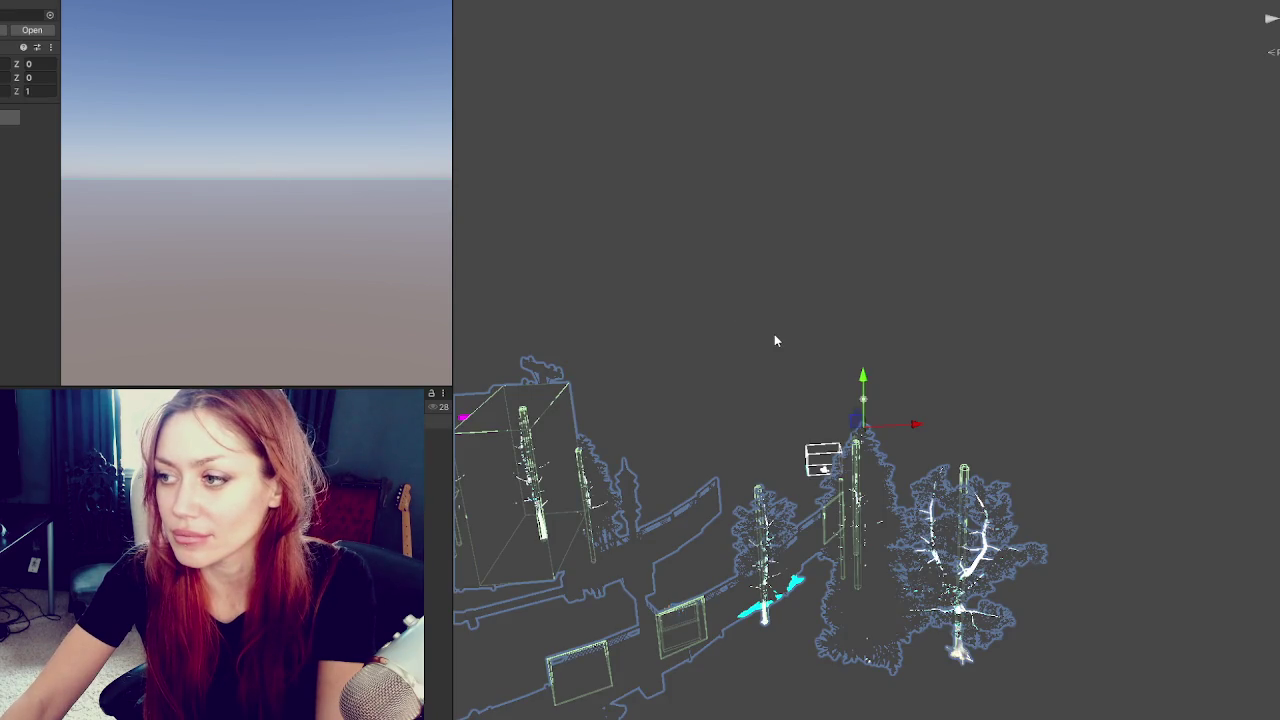
Frame the whole imported level, inspect the upper and lower stair platforms, then deselect.
{"action": "scroll", "coordinate": [842, 325], "scroll_direction": "down", "scroll_amount": 5}
{"action": "left_click_drag", "start_coordinate": [842, 325], "coordinate": [1040, 391]}
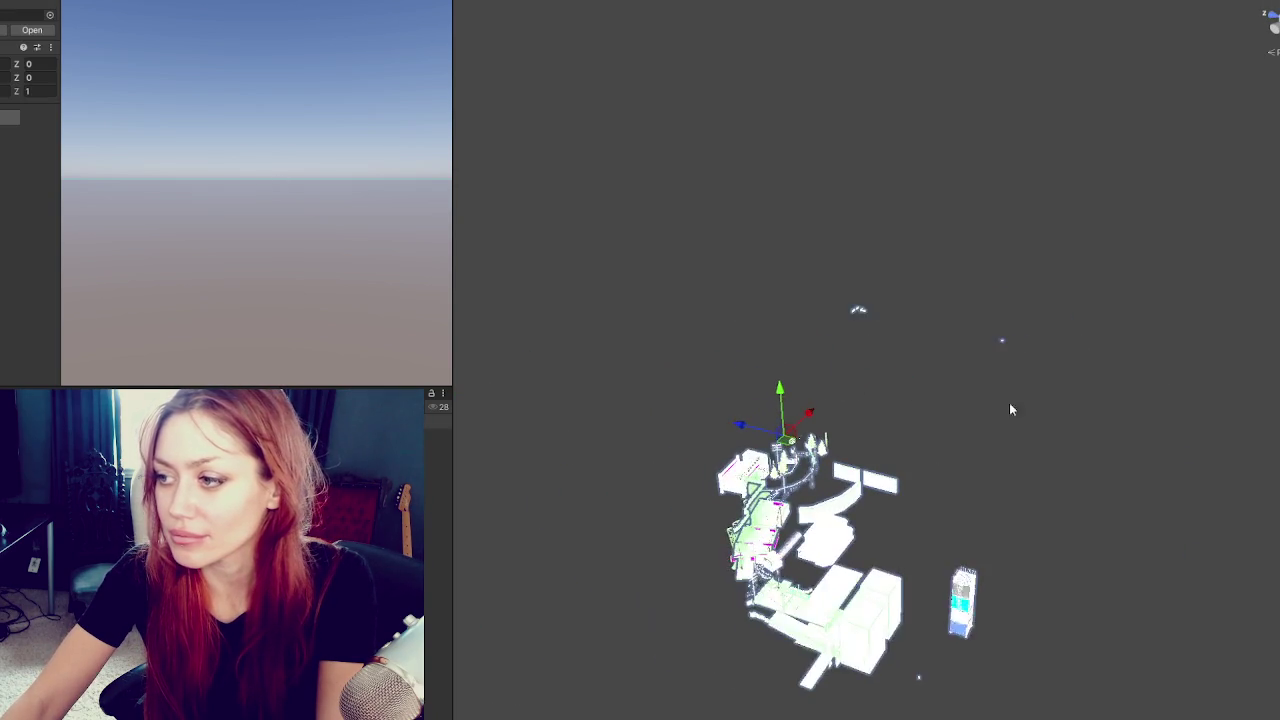
{"action": "scroll", "coordinate": [1040, 391], "scroll_direction": "up", "scroll_amount": 10}
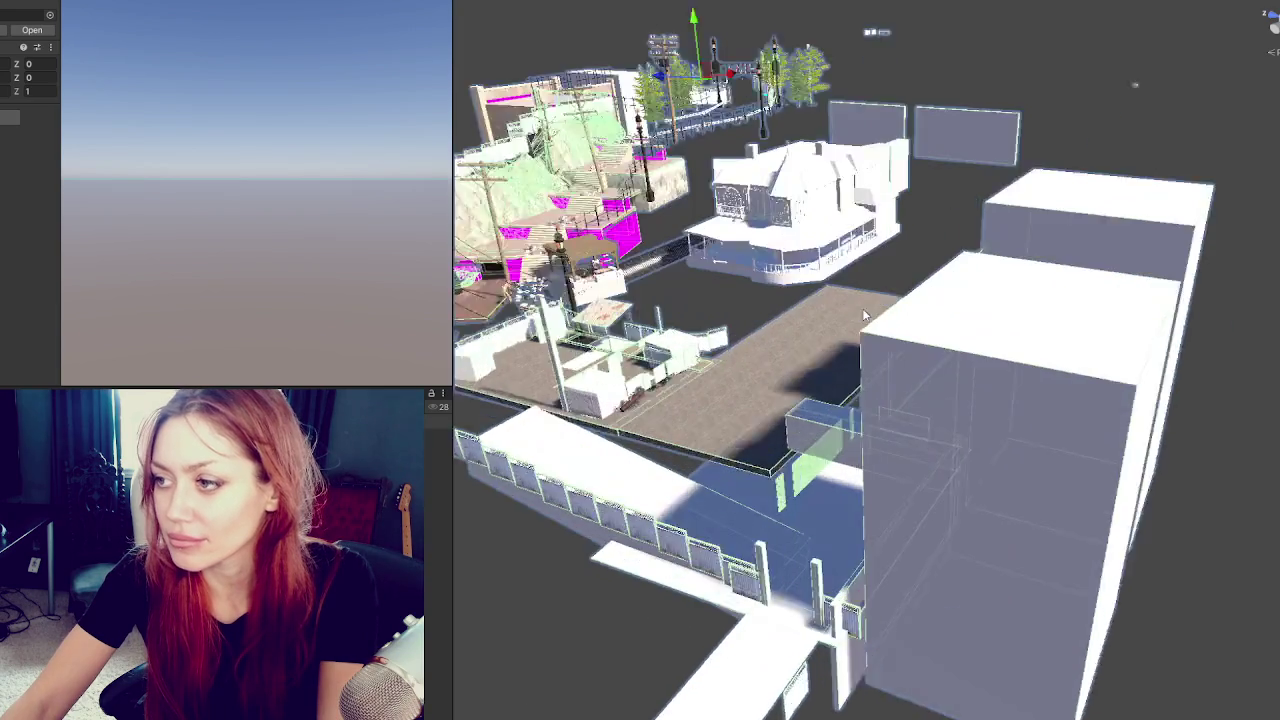
{"action": "mouse_move", "coordinate": [866, 316]}
{"action": "left_mouse_down"}
{"action": "mouse_move", "coordinate": [957, 280]}
{"action": "mouse_move", "coordinate": [907, 307]}
{"action": "left_mouse_up"}
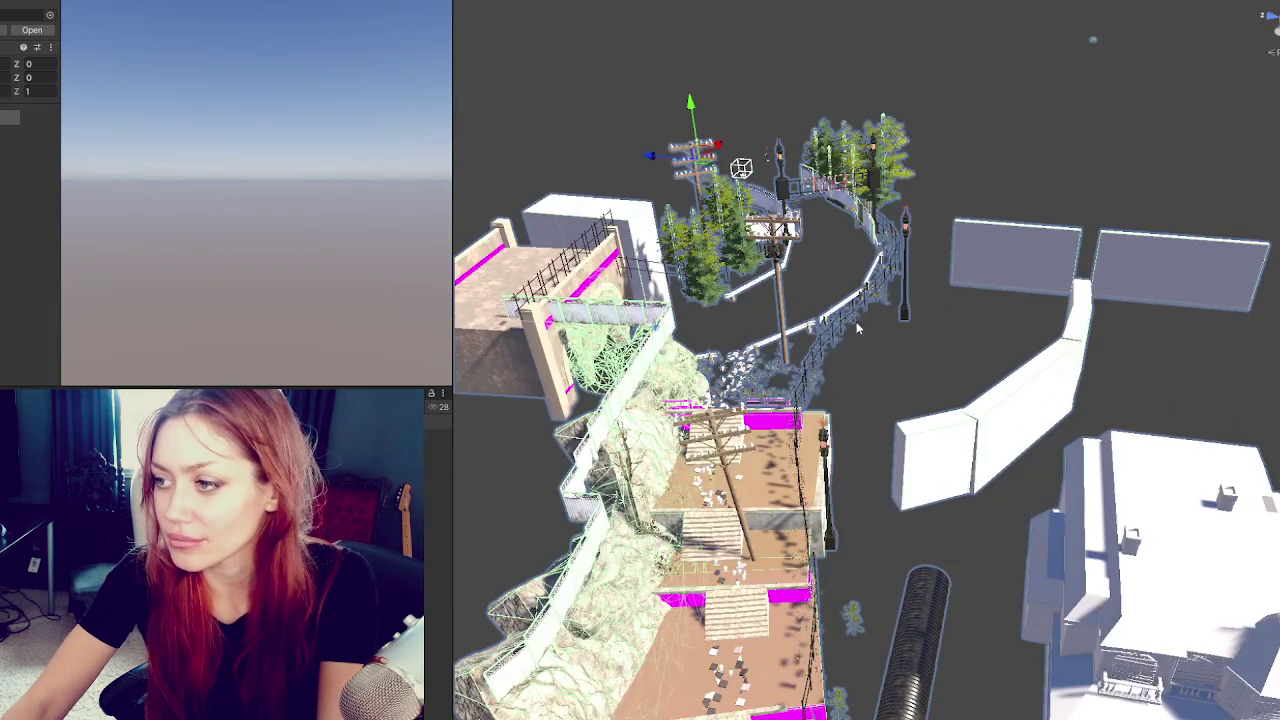
{"action": "left_click", "coordinate": [777, 426]}
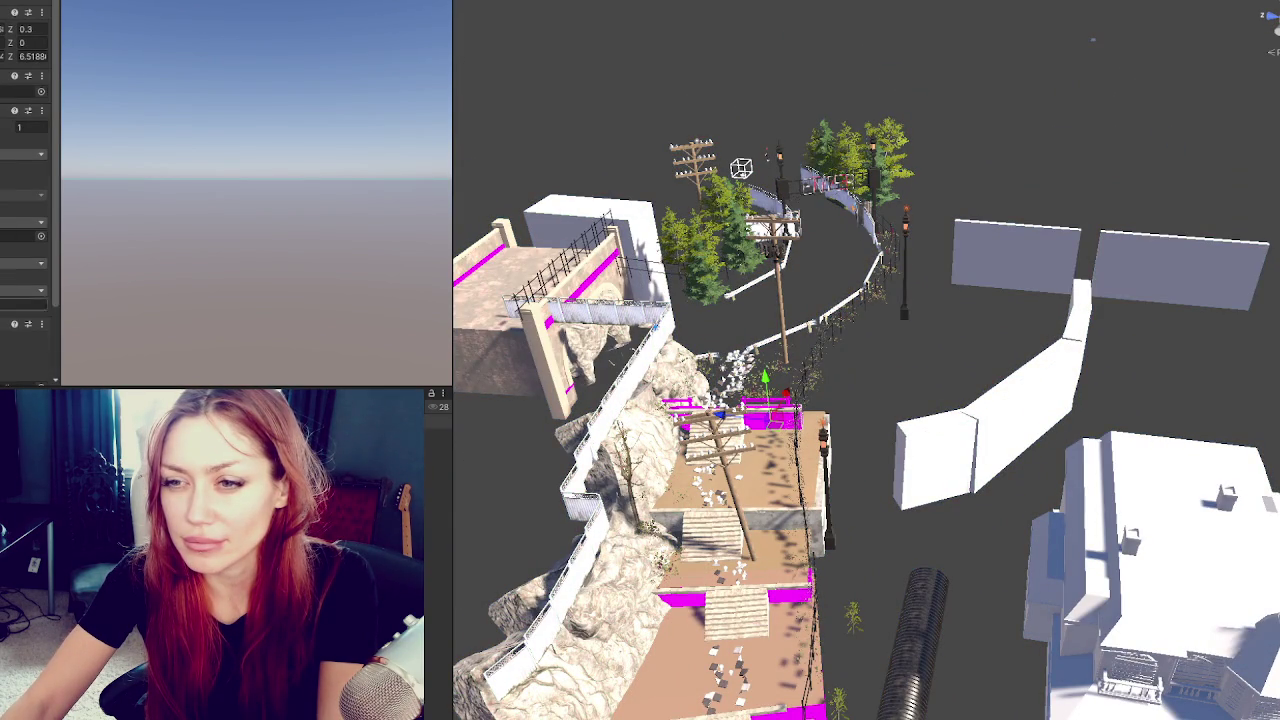
{"action": "left_click", "coordinate": [786, 594]}
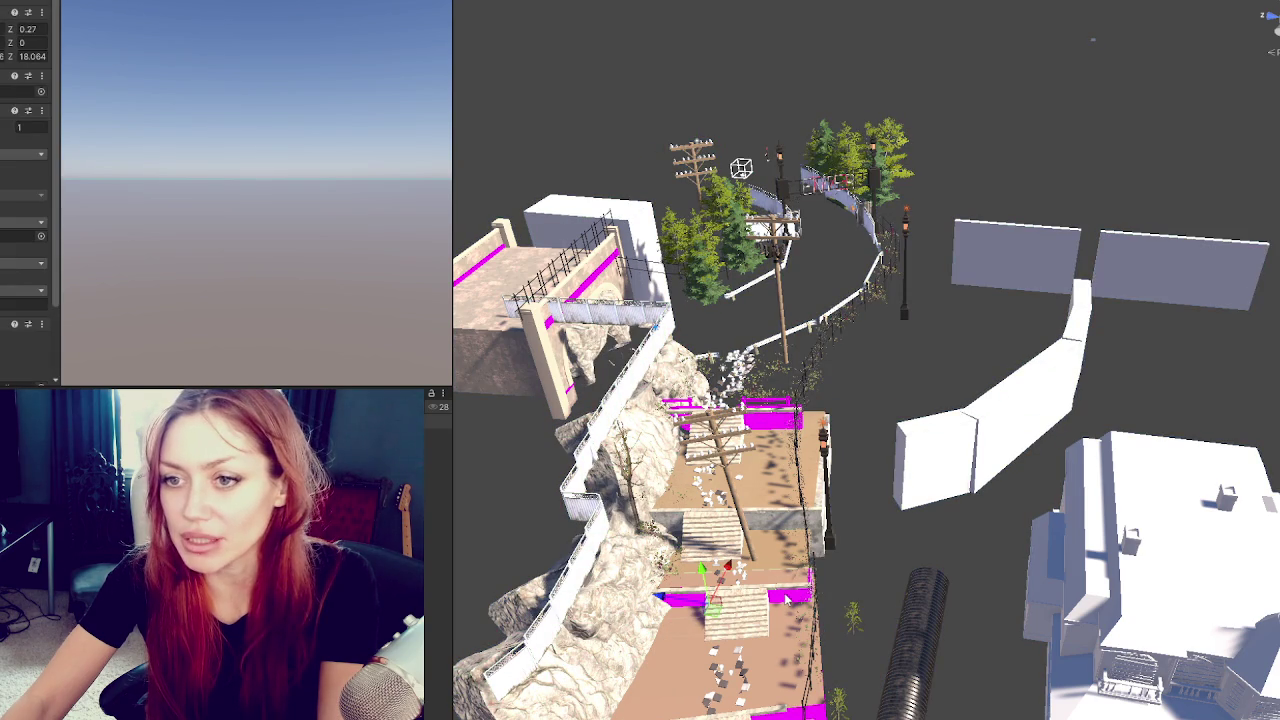
{"action": "scroll", "coordinate": [5, 292], "scroll_direction": "down", "scroll_amount": 3}
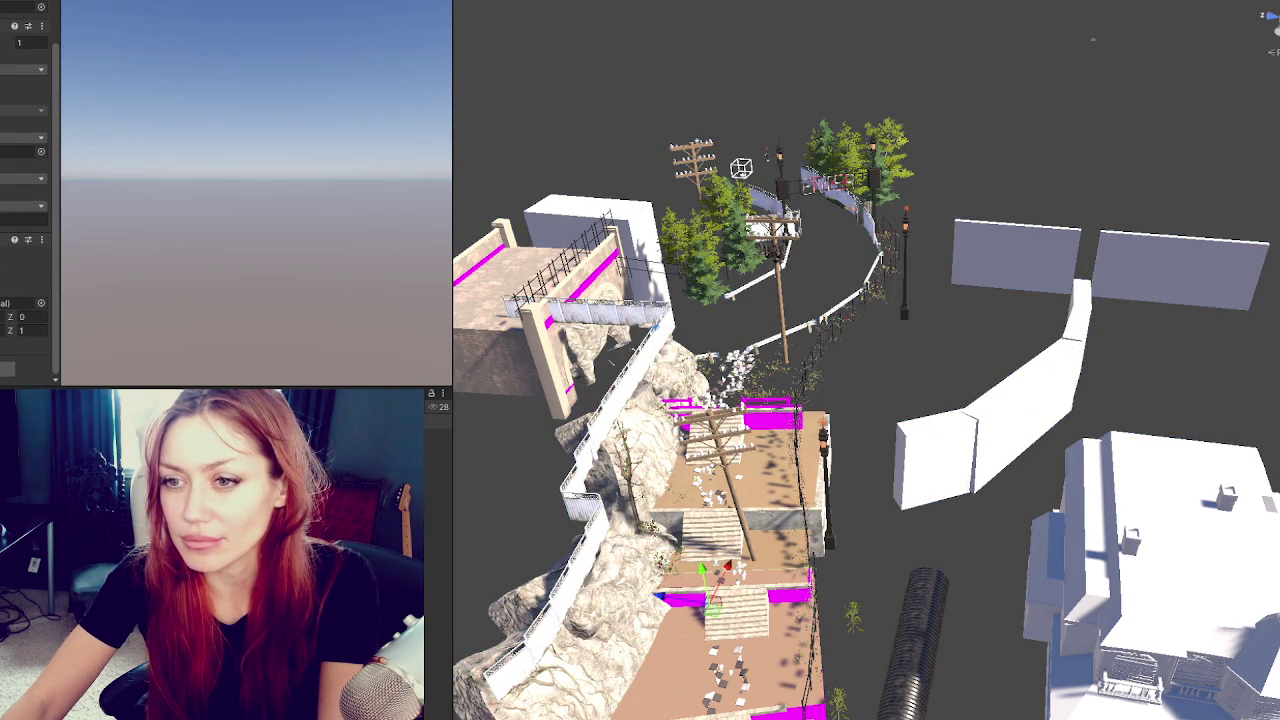
{"action": "key", "text": "Escape"}
Run the material fix from the Project context menu, then frame and orbit the lower vegetation area.
{"action": "right_click", "coordinate": [5, 114]}
{"action": "left_click", "coordinate": [100, 250]}
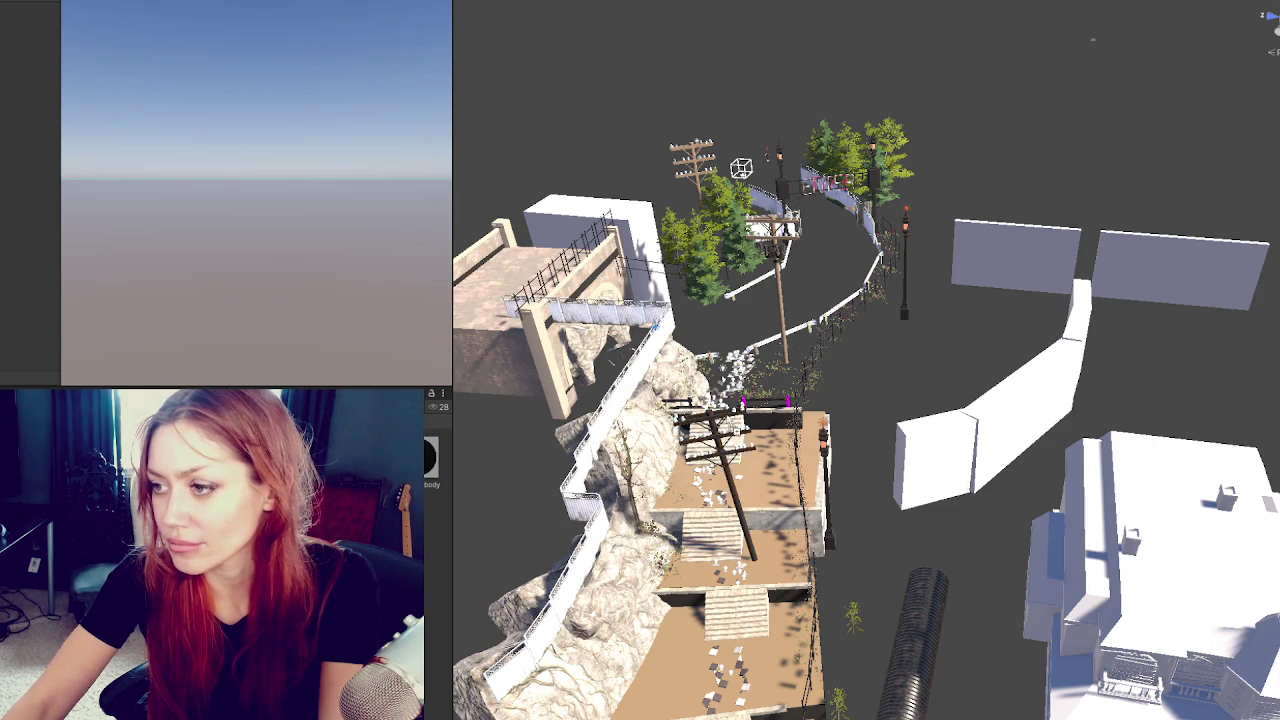
{"action": "left_click", "coordinate": [797, 414]}
{"action": "key", "text": "f"}
{"action": "left_click_drag", "start_coordinate": [833, 374], "coordinate": [439, 454]}
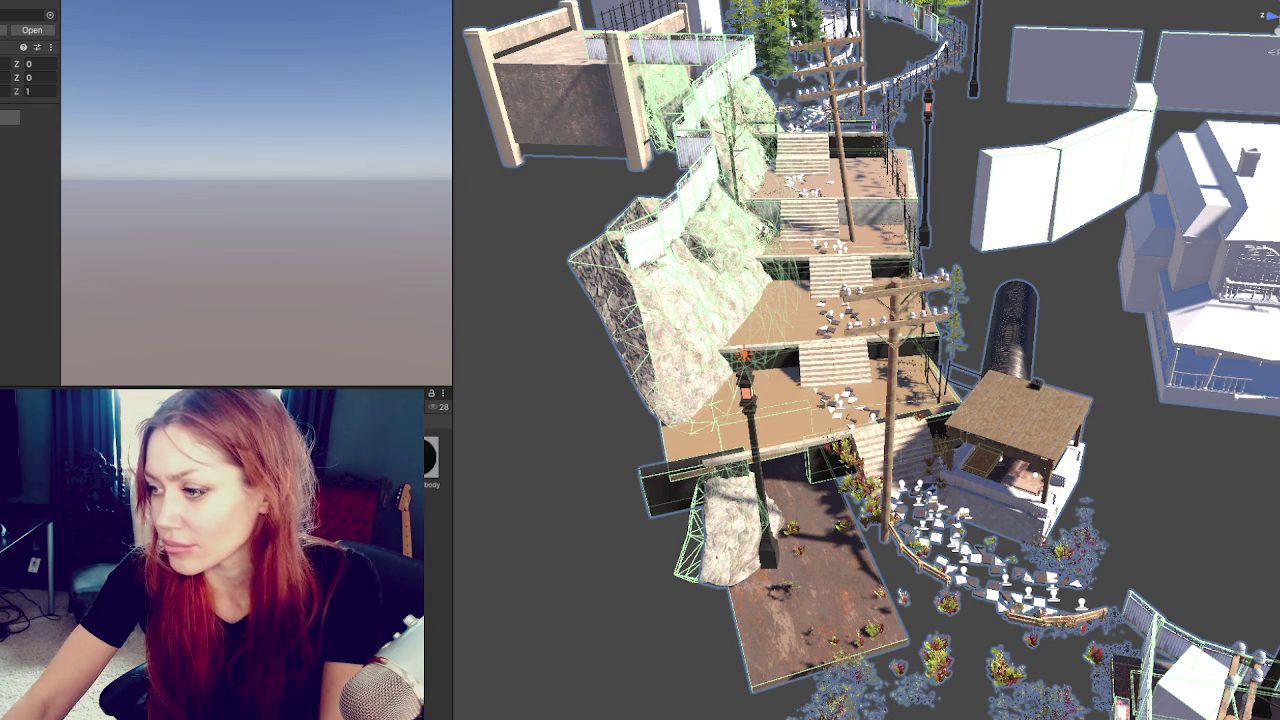
{"action": "left_click", "coordinate": [1042, 390]}
{"action": "scroll", "coordinate": [28, 313], "scroll_direction": "down", "scroll_amount": 5}
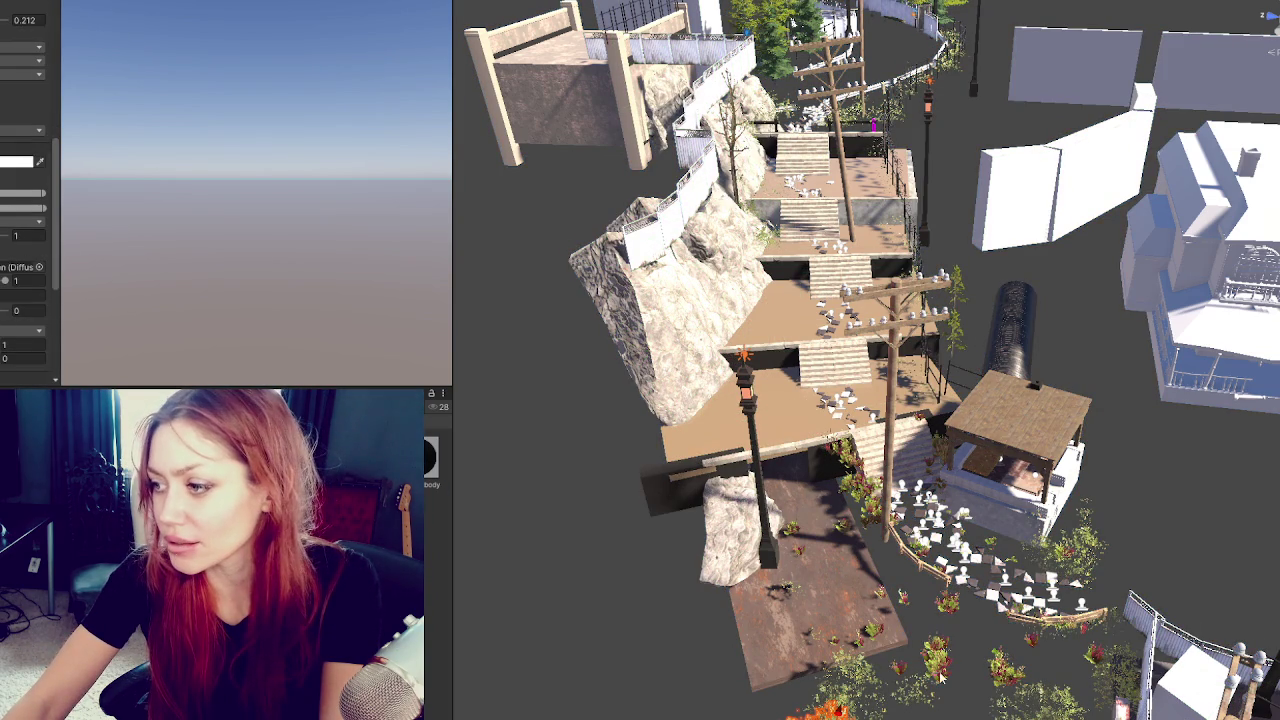
{"action": "left_click", "coordinate": [905, 672]}
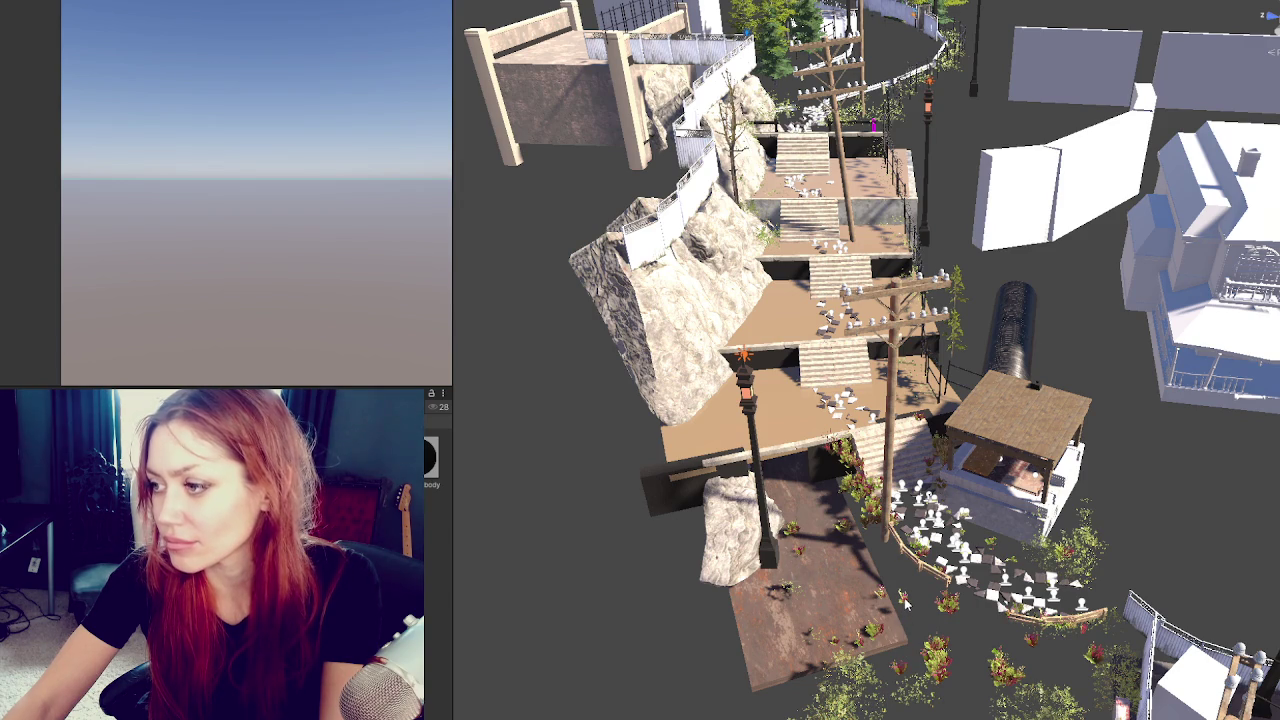
{"action": "scroll", "coordinate": [904, 598], "scroll_direction": "up", "scroll_amount": 8}
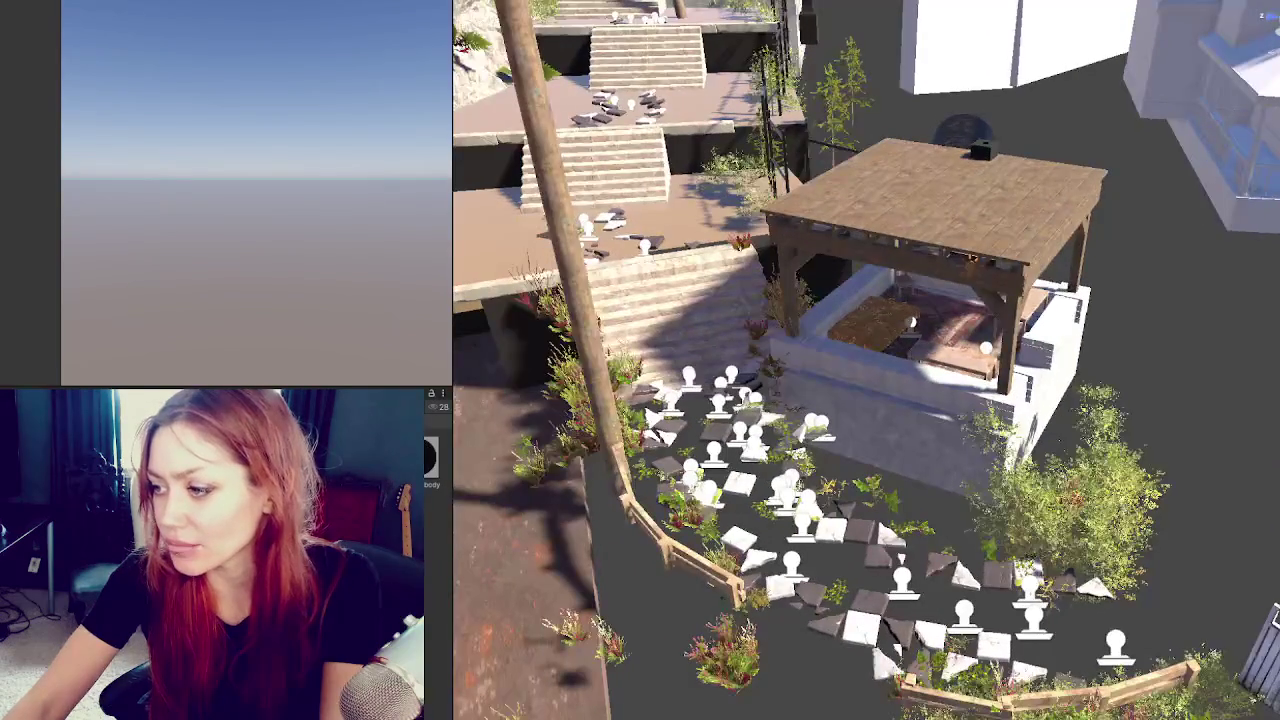
{"action": "scroll", "coordinate": [866, 360], "scroll_direction": "down", "scroll_amount": 3}
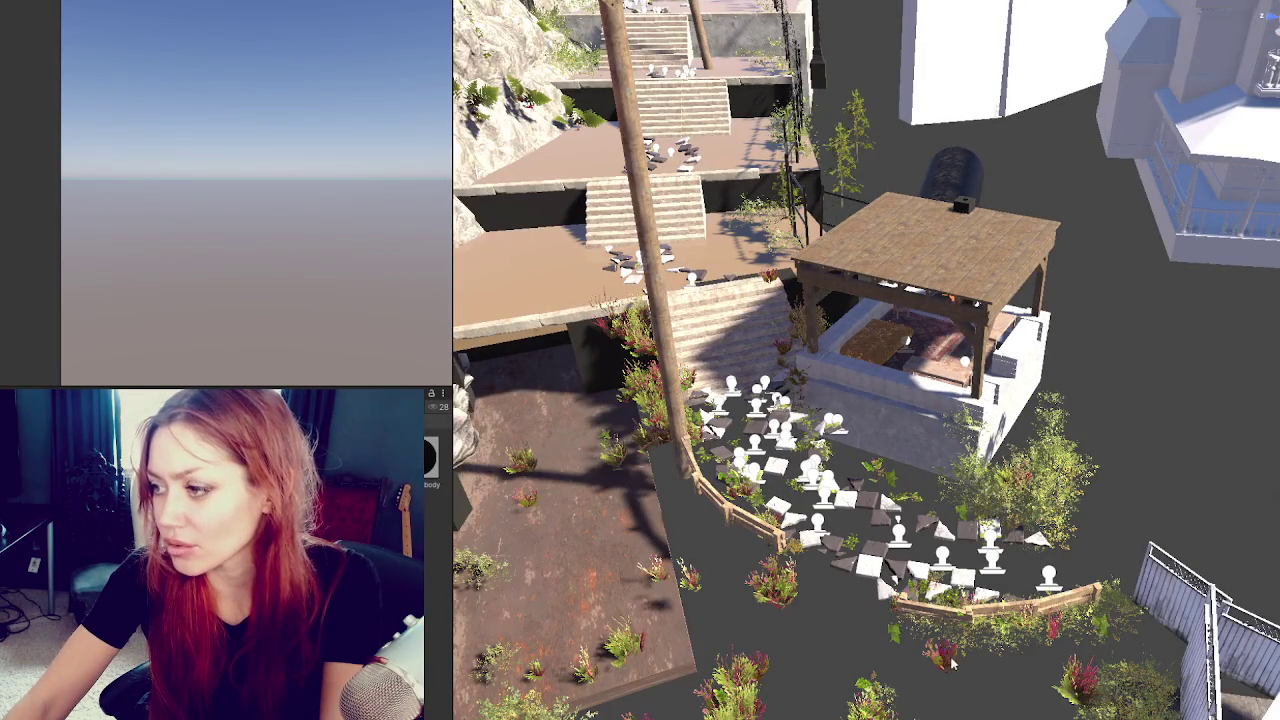
{"action": "scroll", "coordinate": [951, 678], "scroll_direction": "up", "scroll_amount": 4}
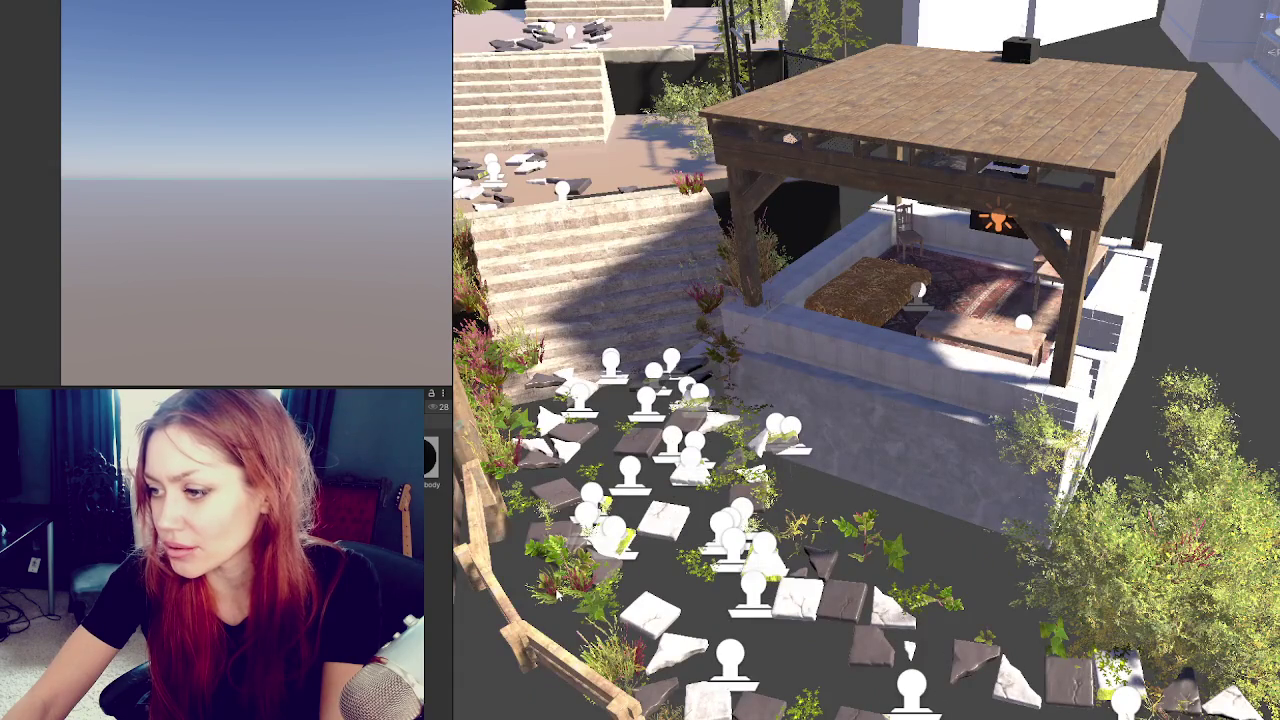
{"action": "scroll", "coordinate": [565, 595], "scroll_direction": "up", "scroll_amount": 5}
{"action": "scroll", "coordinate": [567, 591], "scroll_direction": "down", "scroll_amount": 4}
{"action": "left_click_drag", "start_coordinate": [567, 591], "coordinate": [786, 617]}
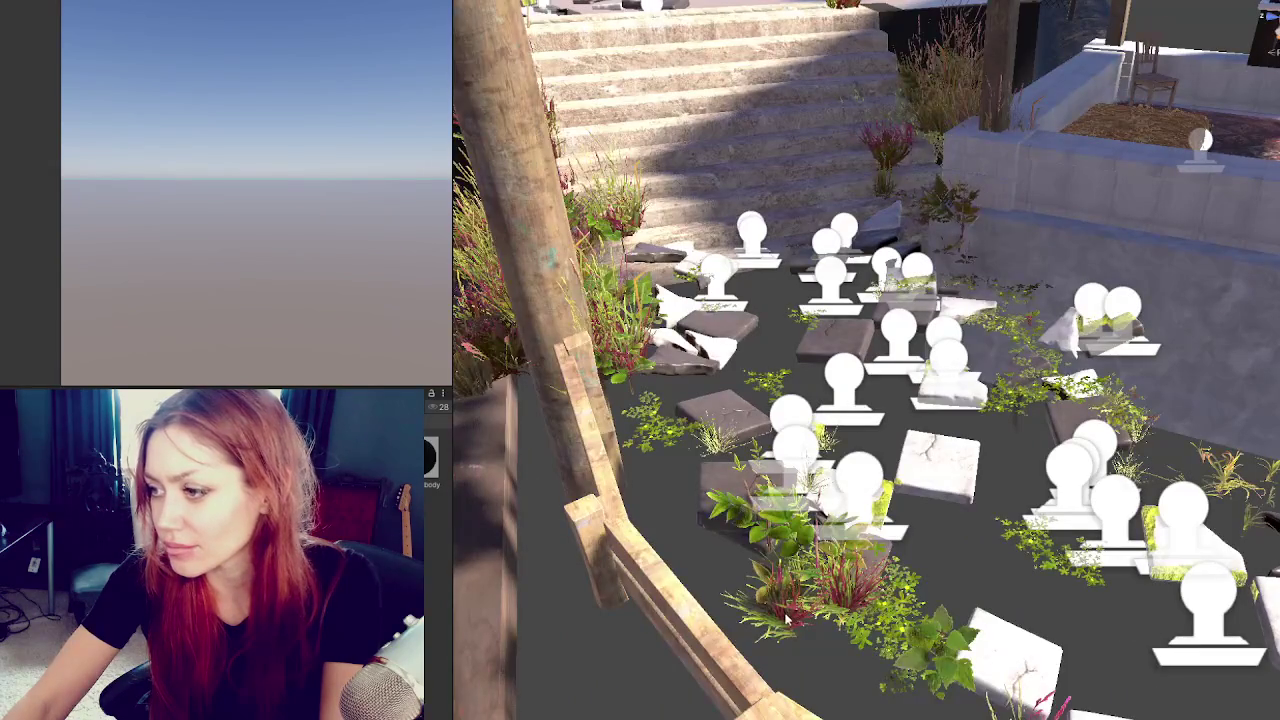
{"action": "scroll", "coordinate": [786, 618], "scroll_direction": "down", "scroll_amount": 3}
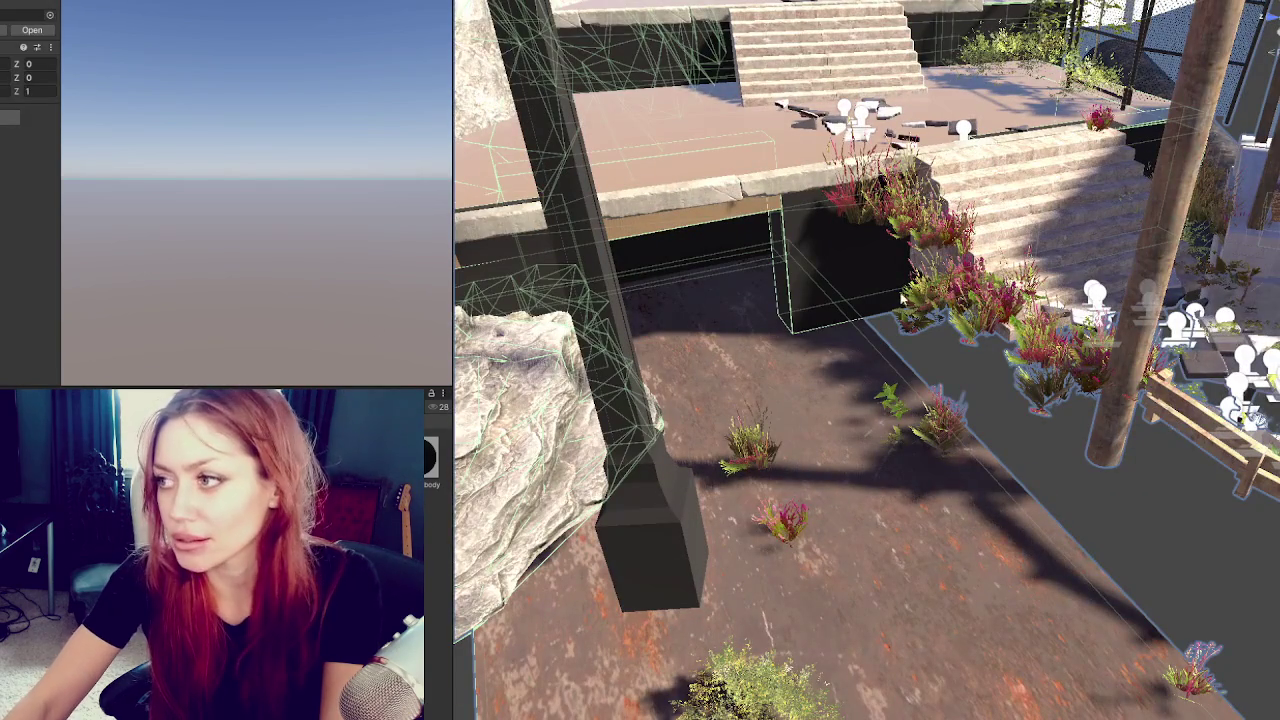
{"action": "left_click", "coordinate": [984, 322]}
{"action": "left_click", "coordinate": [984, 322]}
{"action": "left_click", "coordinate": [986, 322]}
{"action": "left_click", "coordinate": [988, 321]}
{"action": "left_click", "coordinate": [988, 321]}
{"action": "left_click", "coordinate": [988, 321]}
{"action": "left_click", "coordinate": [988, 321]}
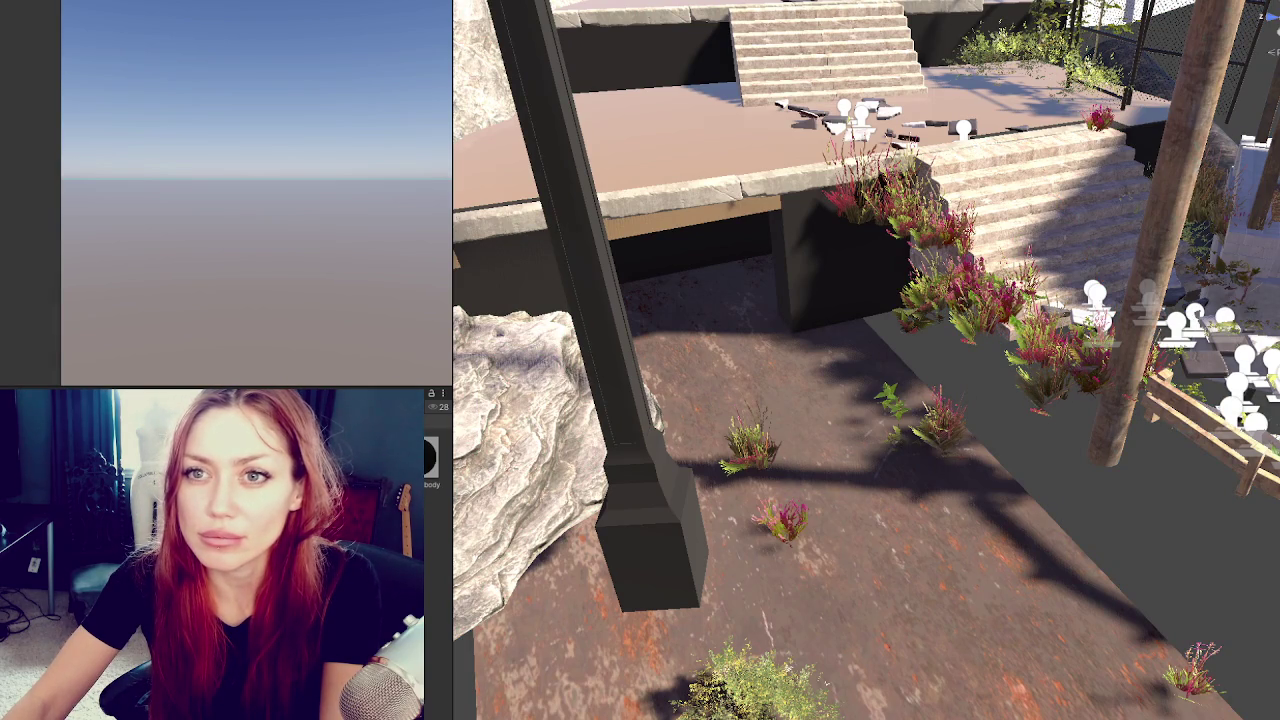
{"action": "left_click", "coordinate": [950, 427]}
{"action": "left_click", "coordinate": [950, 427]}
{"action": "left_click", "coordinate": [942, 430]}
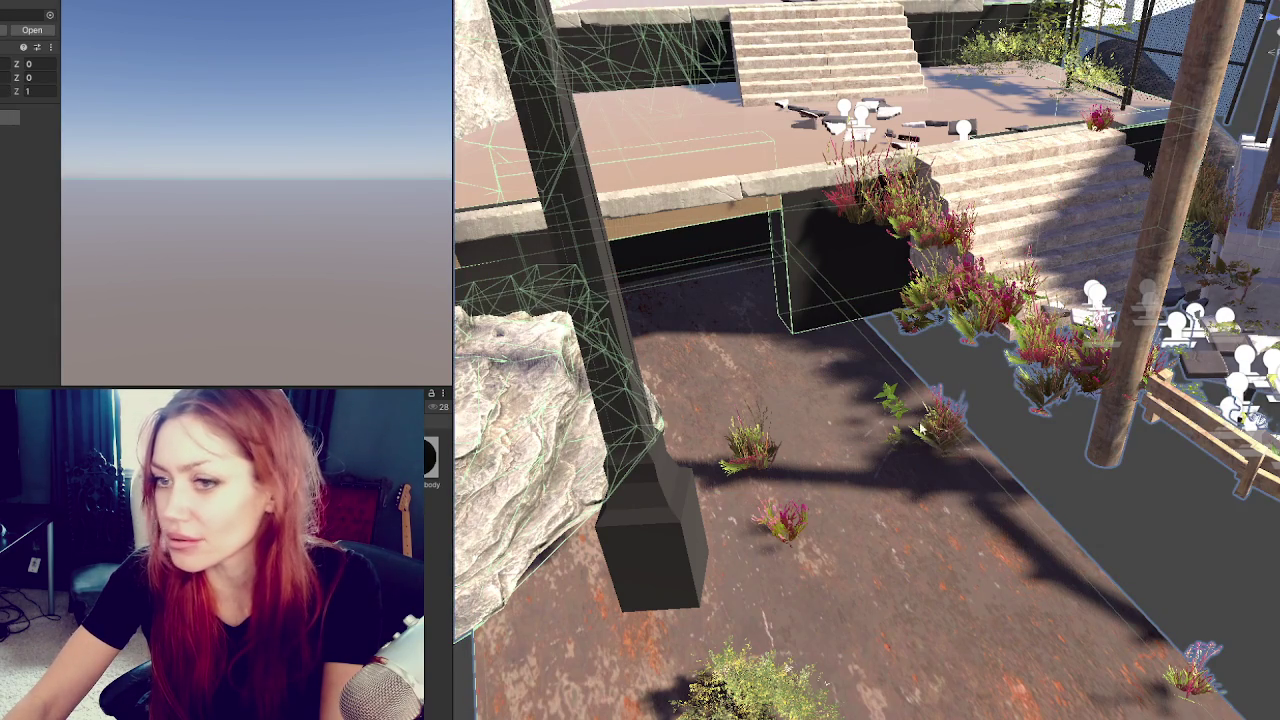
{"action": "left_click", "coordinate": [748, 685]}
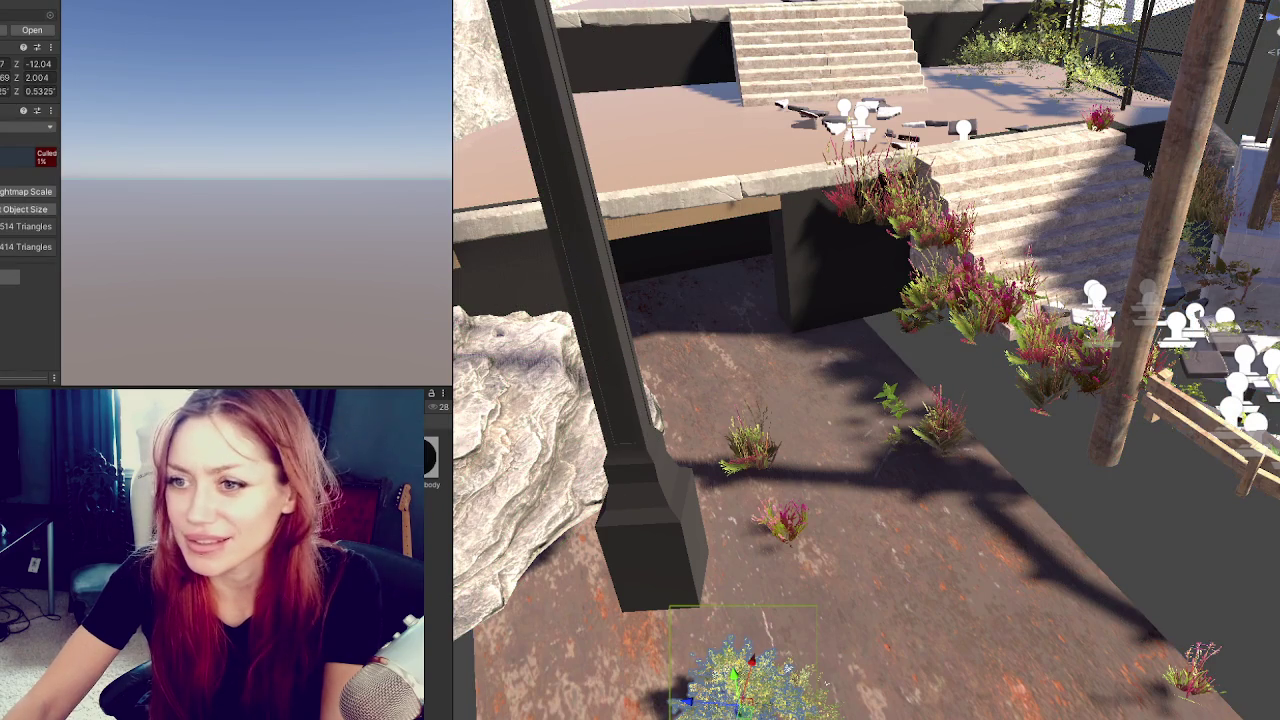
{"action": "left_click", "coordinate": [748, 685]}
{"action": "scroll", "coordinate": [25, 190], "scroll_direction": "down", "scroll_amount": 10}
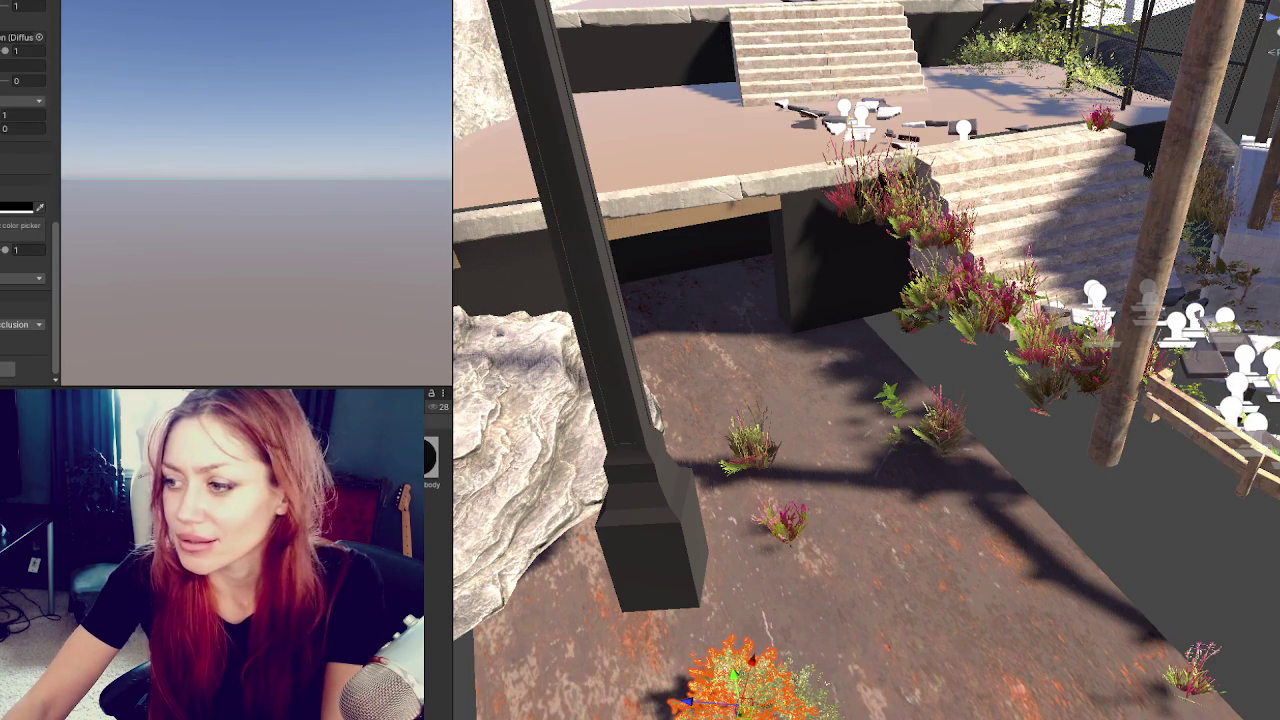
{"action": "left_click", "coordinate": [748, 685]}
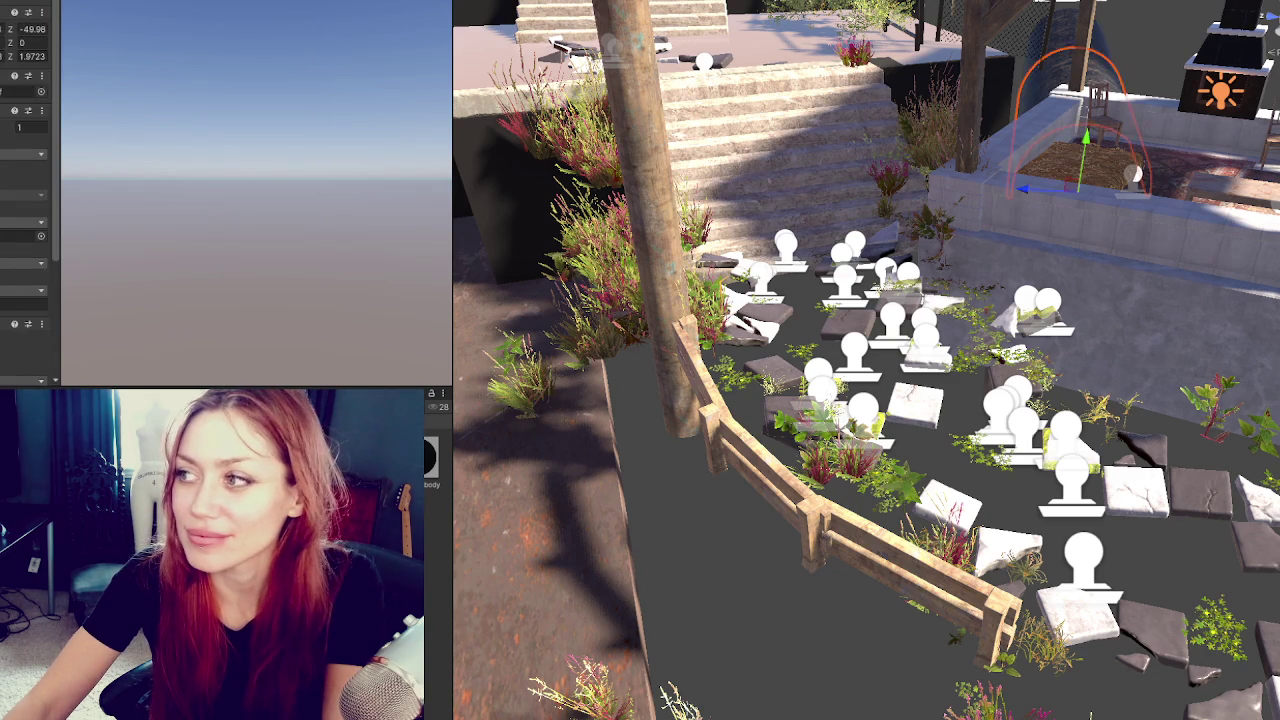
Select a single plant near the bottom and assign it a diffusion profile.
{"action": "left_click", "coordinate": [510, 230]}
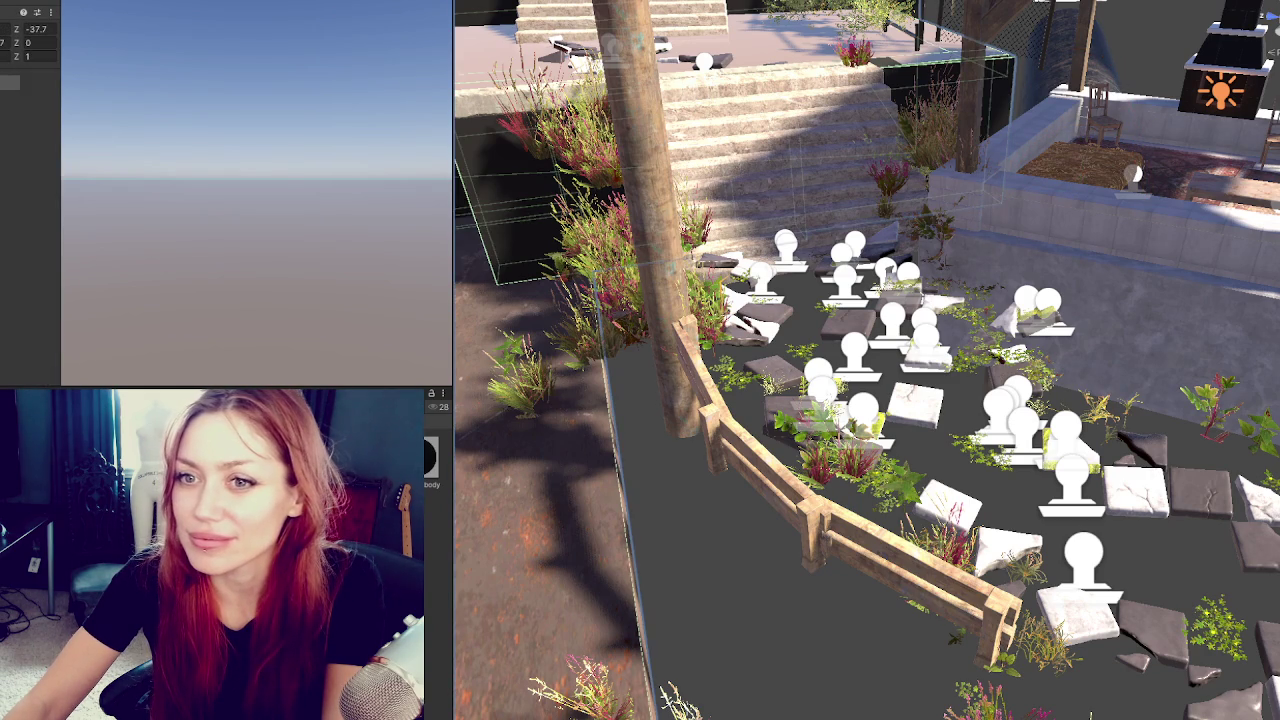
{"action": "left_click", "coordinate": [540, 500]}
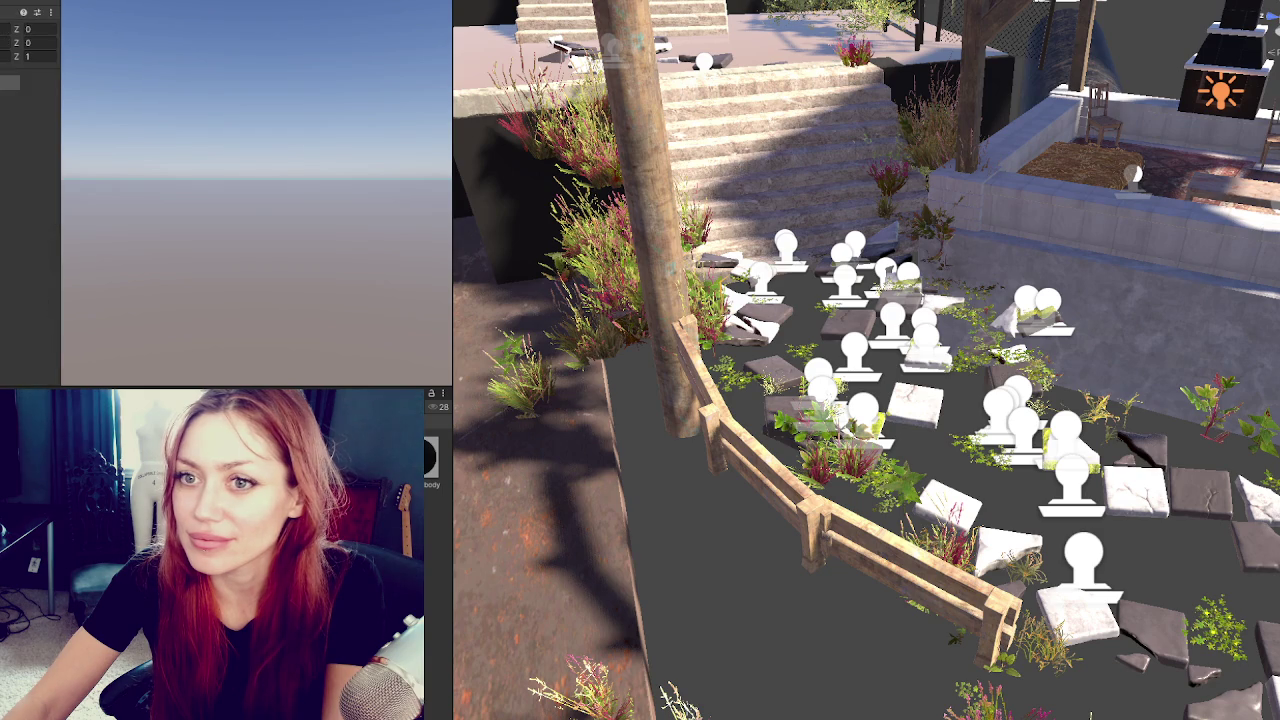
{"action": "key", "text": "ctrl+shift+d"}
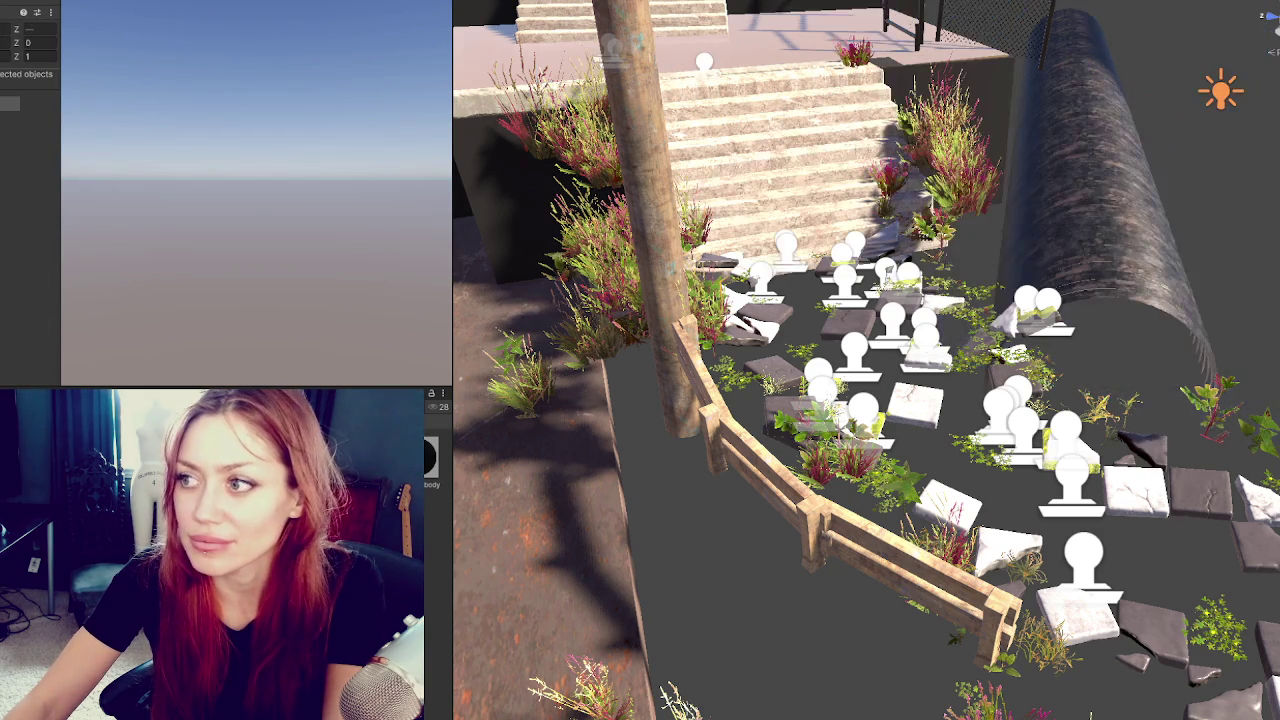
{"action": "left_click", "coordinate": [1000, 360]}
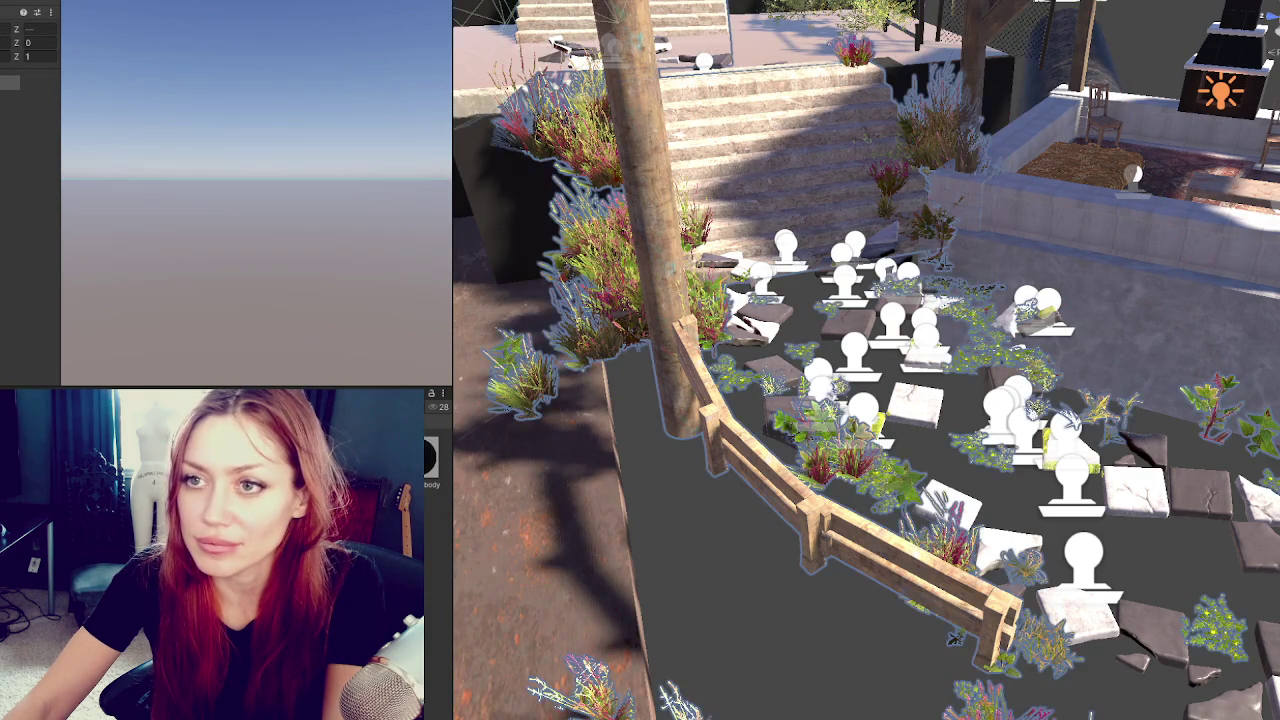
{"action": "key", "text": "ctrl+z"}
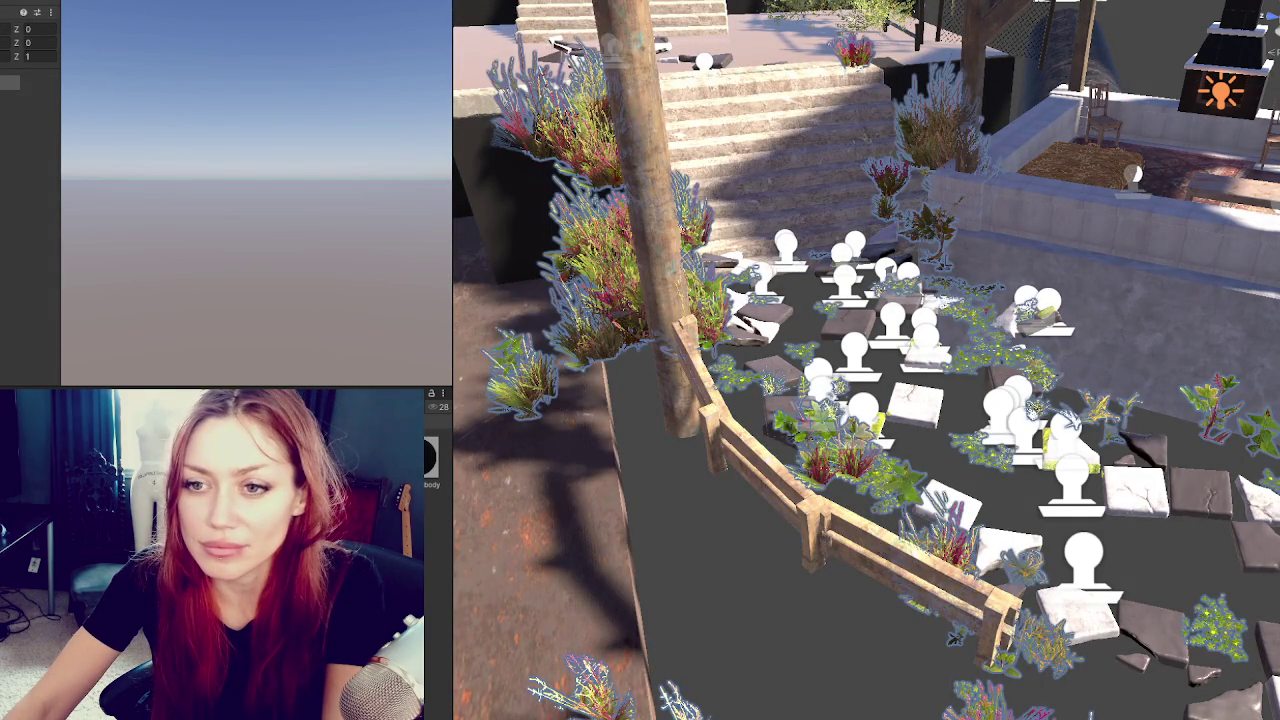
{"action": "left_click", "coordinate": [978, 685]}
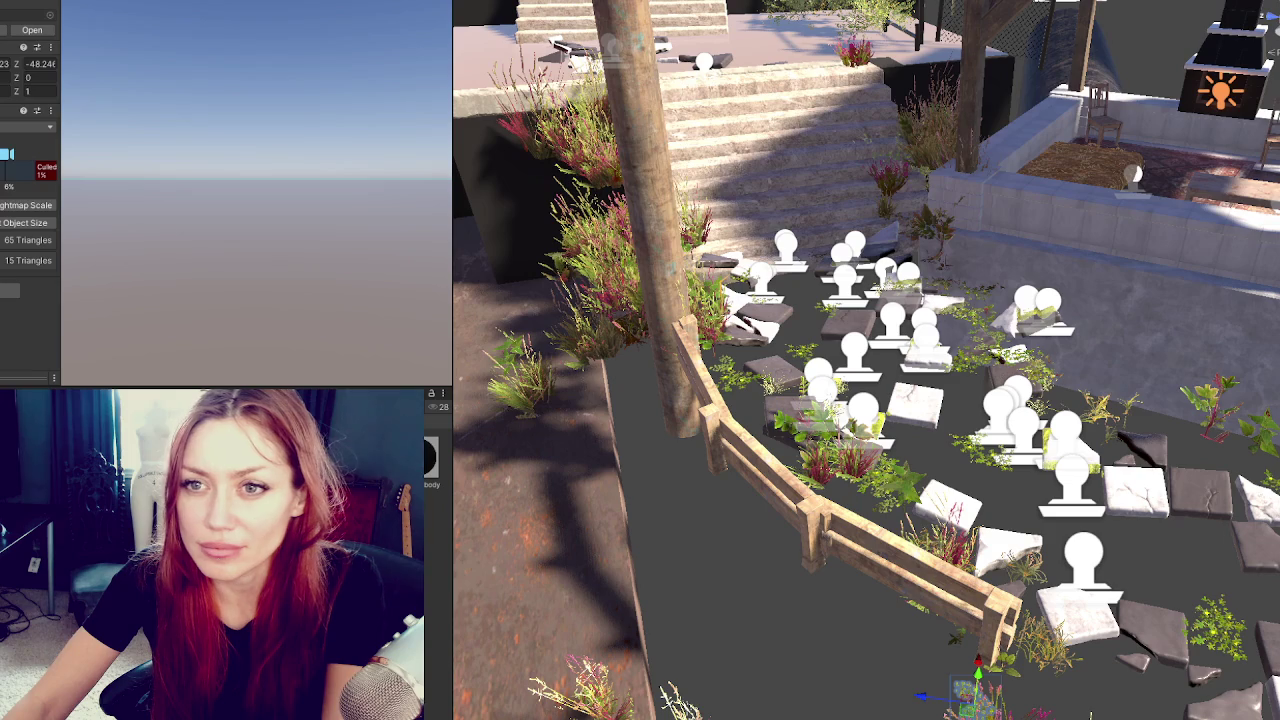
{"action": "scroll", "coordinate": [30, 200], "scroll_direction": "down", "scroll_amount": 10}
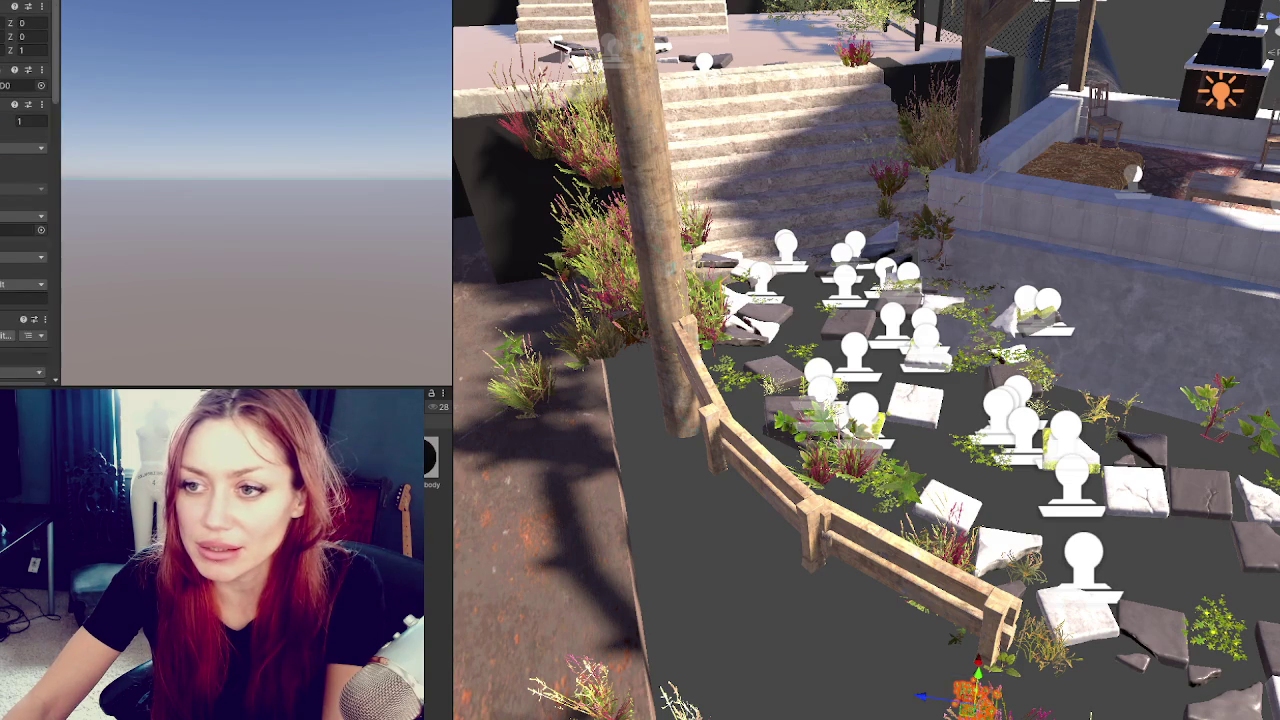
{"action": "scroll", "coordinate": [30, 200], "scroll_direction": "down", "scroll_amount": 5}
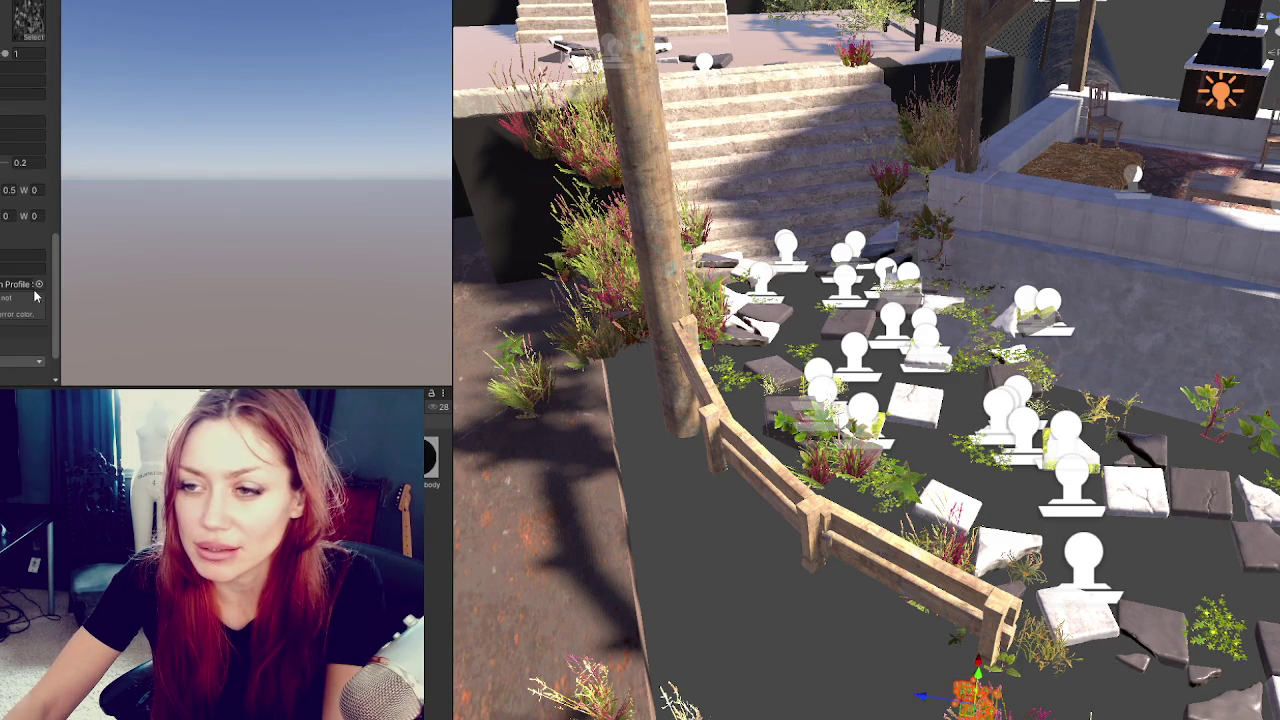
{"action": "left_click", "coordinate": [47, 285]}
{"action": "double_click", "coordinate": [178, 343]}
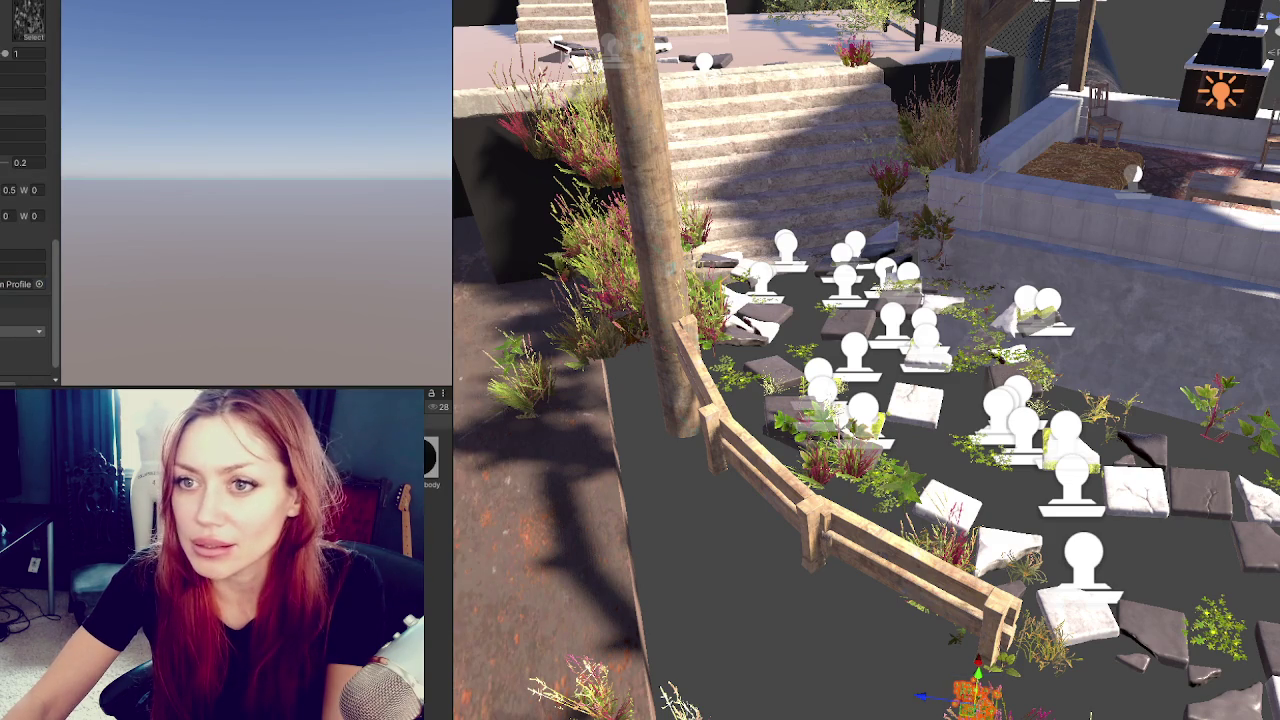
Assign the Grass diffusion profile to the plant's next diffusion profile field.
{"action": "scroll", "coordinate": [30, 200], "scroll_direction": "up", "scroll_amount": 15}
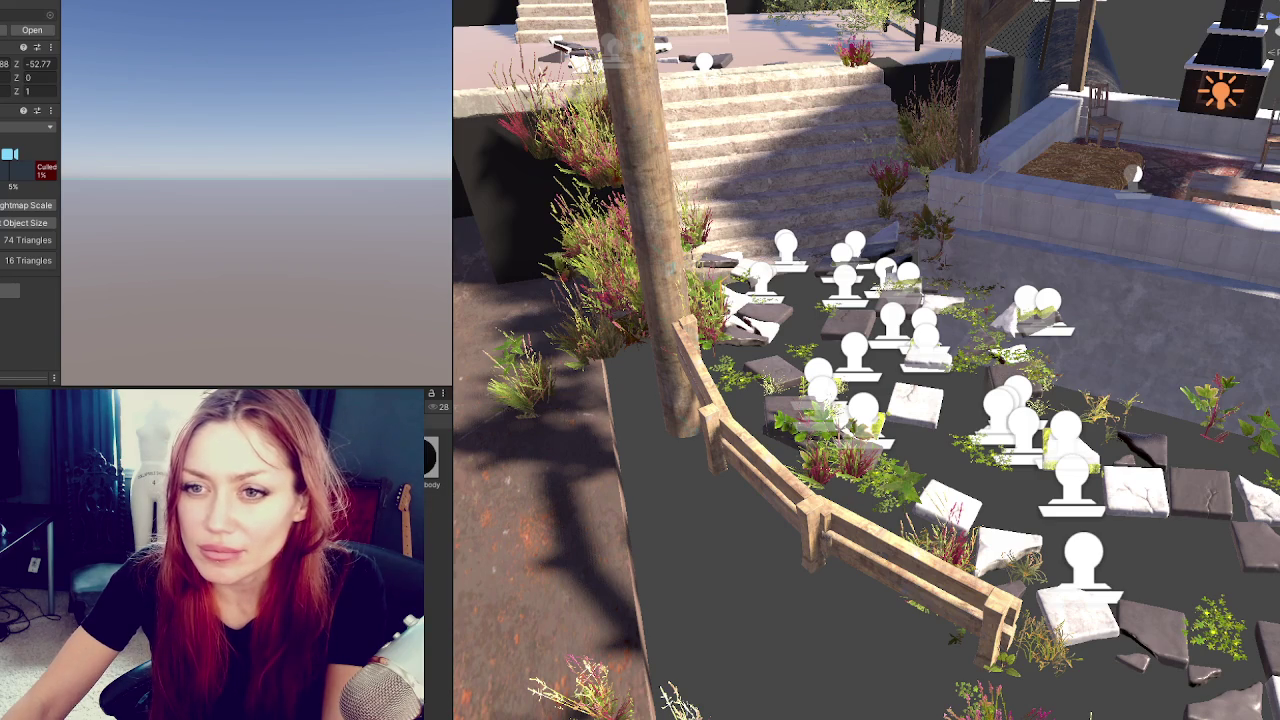
{"action": "scroll", "coordinate": [30, 200], "scroll_direction": "down", "scroll_amount": 15}
{"action": "scroll", "coordinate": [28, 255], "scroll_direction": "down", "scroll_amount": 5}
{"action": "left_click", "coordinate": [38, 233]}
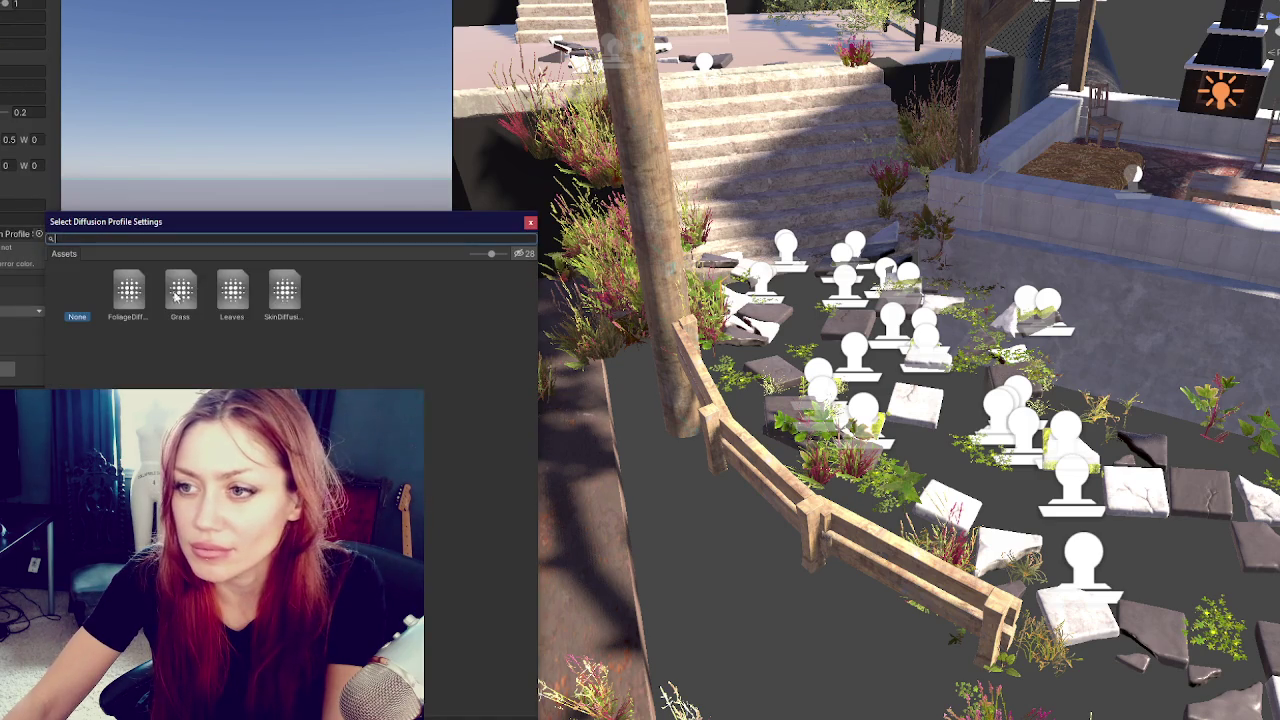
{"action": "double_click", "coordinate": [180, 291]}
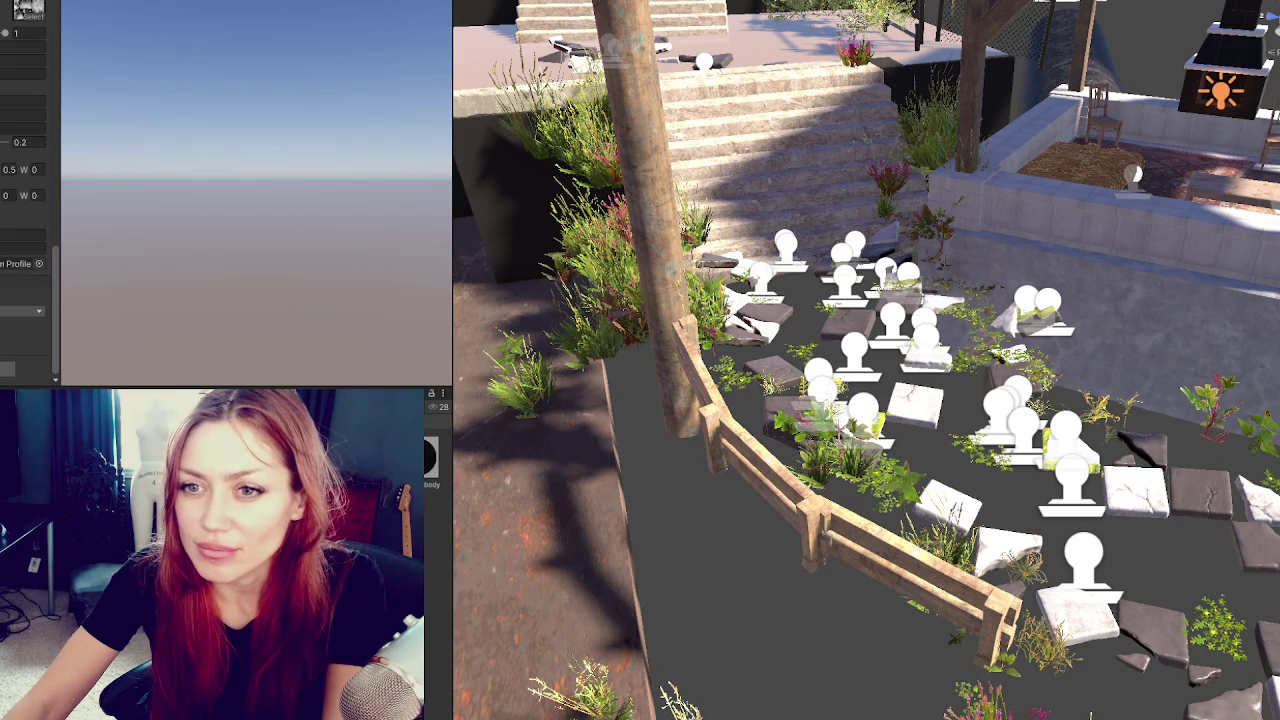
Give the plant near the fence diffusion profiles, including FoliageDiffusion.
{"action": "left_click", "coordinate": [958, 625]}
{"action": "scroll", "coordinate": [30, 250], "scroll_direction": "down", "scroll_amount": 10}
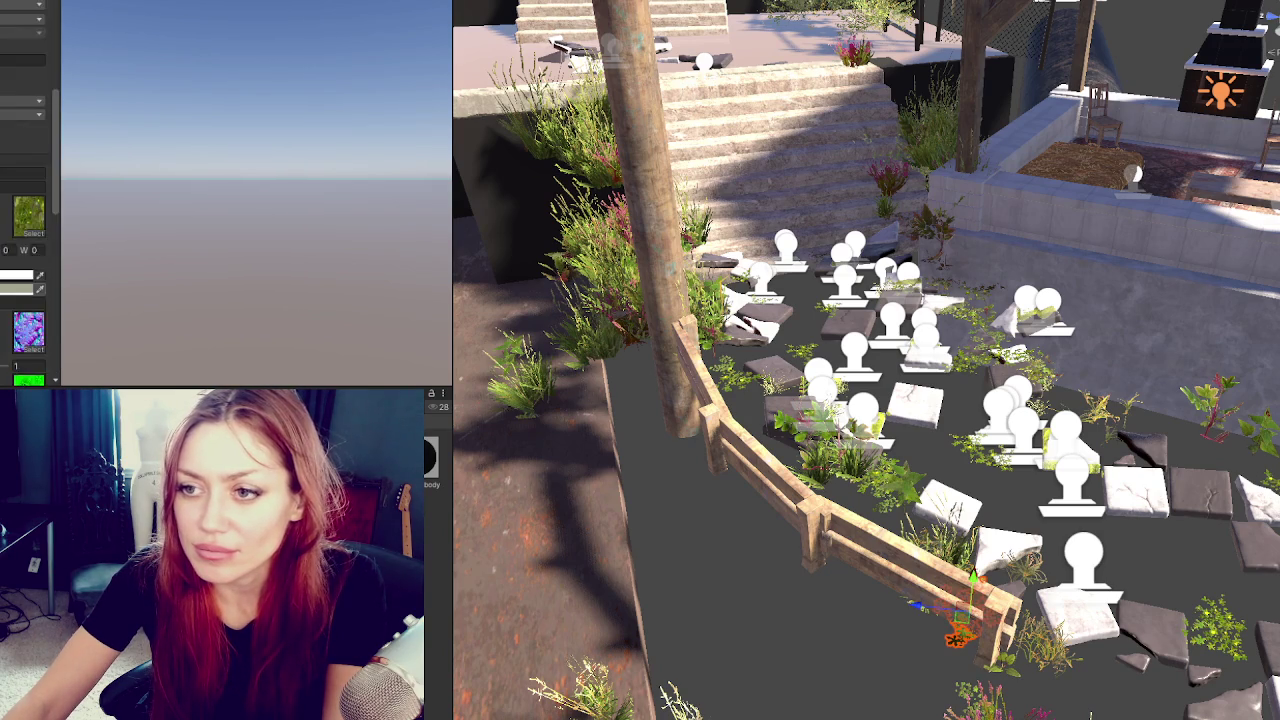
{"action": "left_click", "coordinate": [38, 284]}
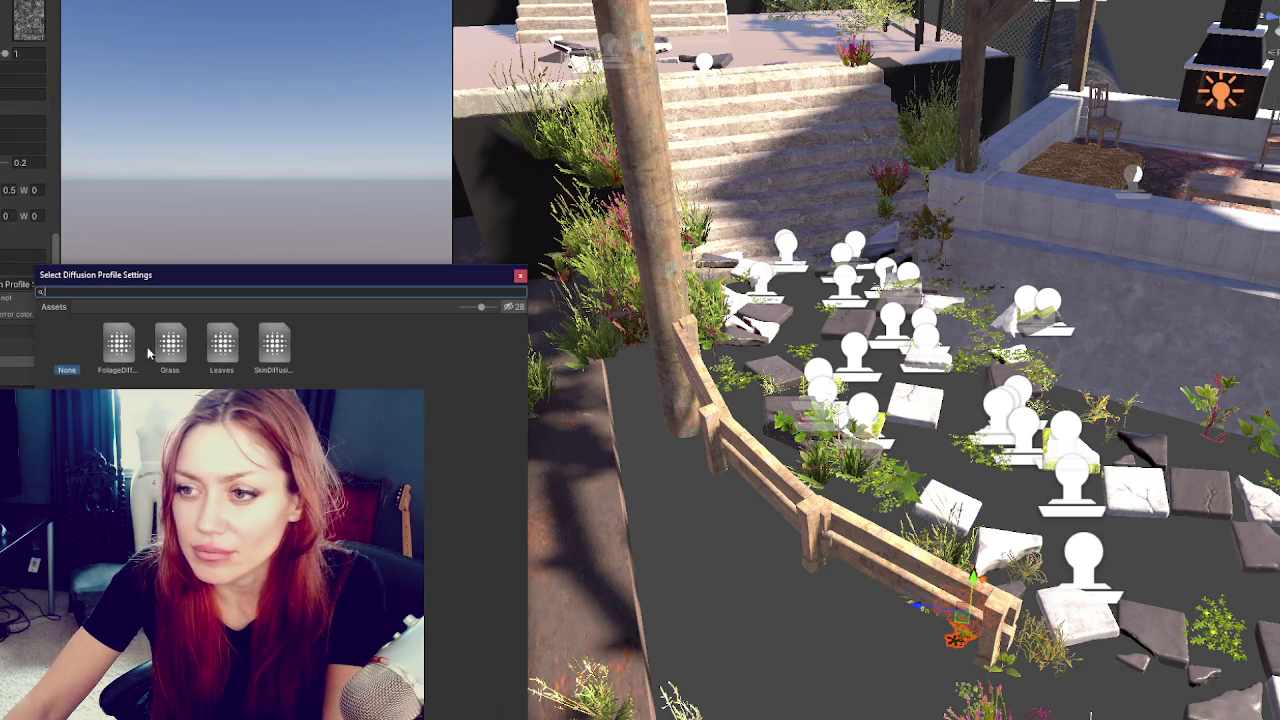
{"action": "double_click", "coordinate": [118, 343]}
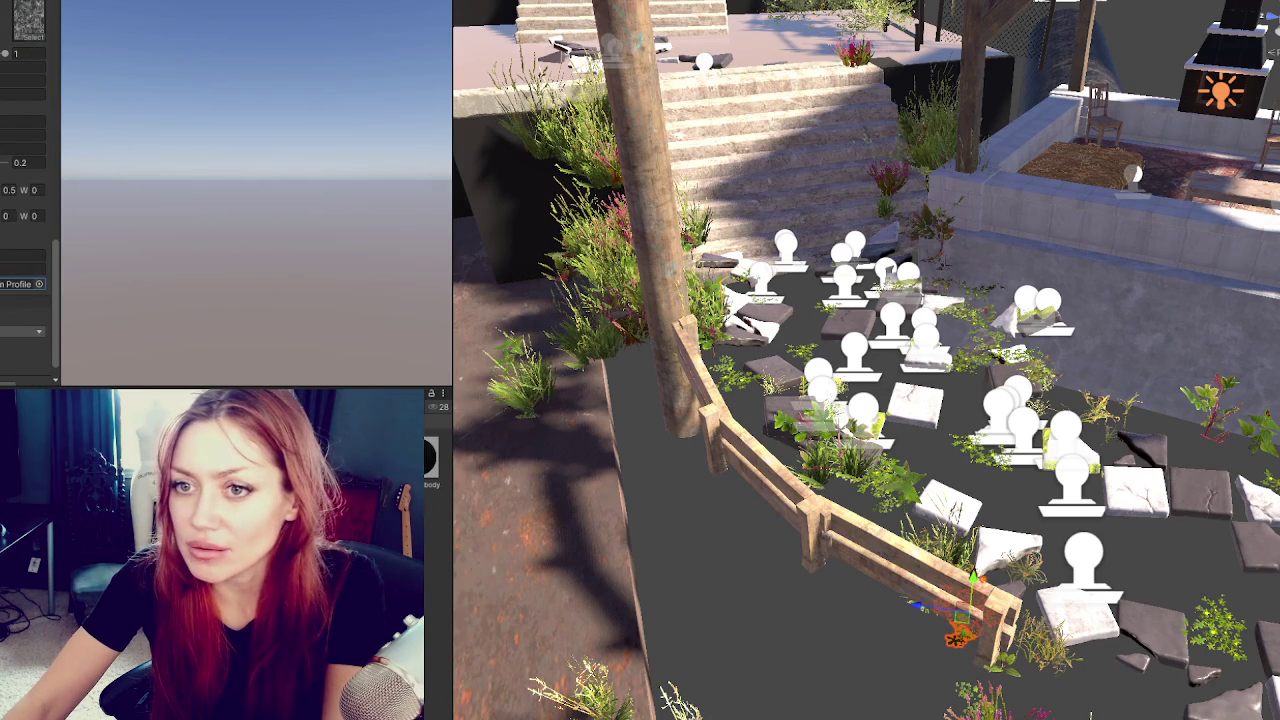
{"action": "scroll", "coordinate": [28, 200], "scroll_direction": "down", "scroll_amount": 1}
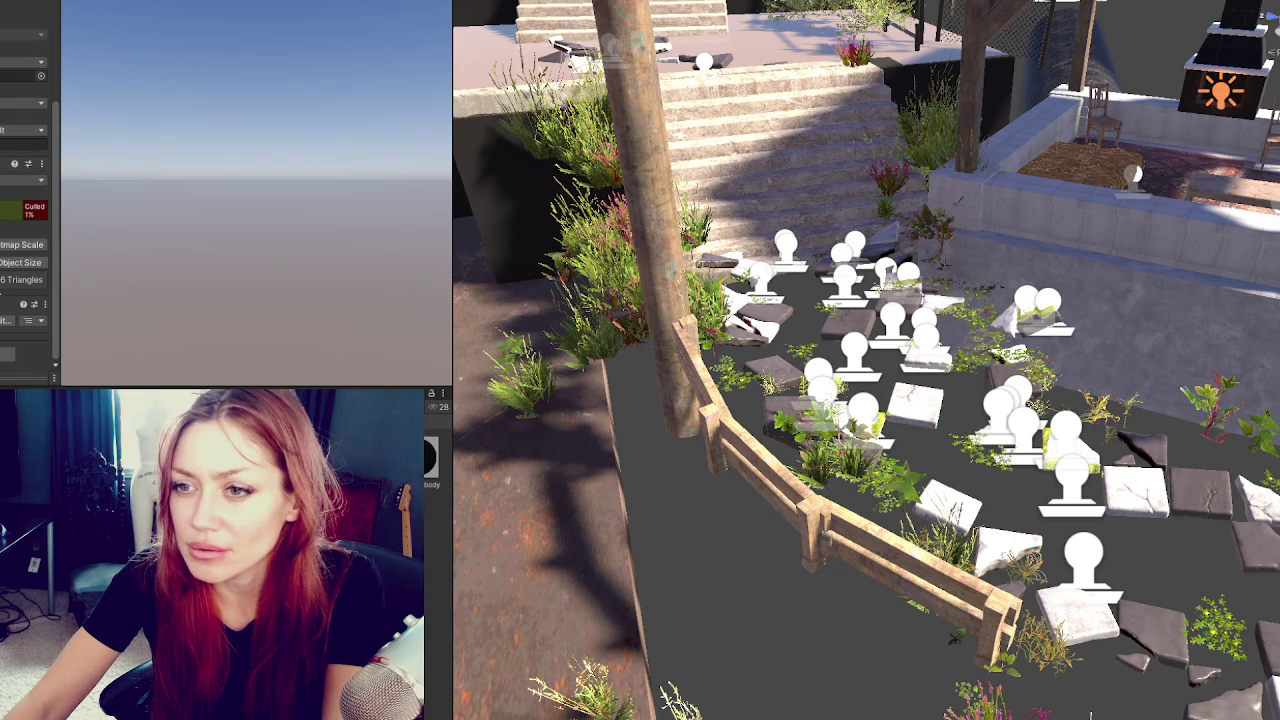
{"action": "scroll", "coordinate": [28, 200], "scroll_direction": "down", "scroll_amount": 5}
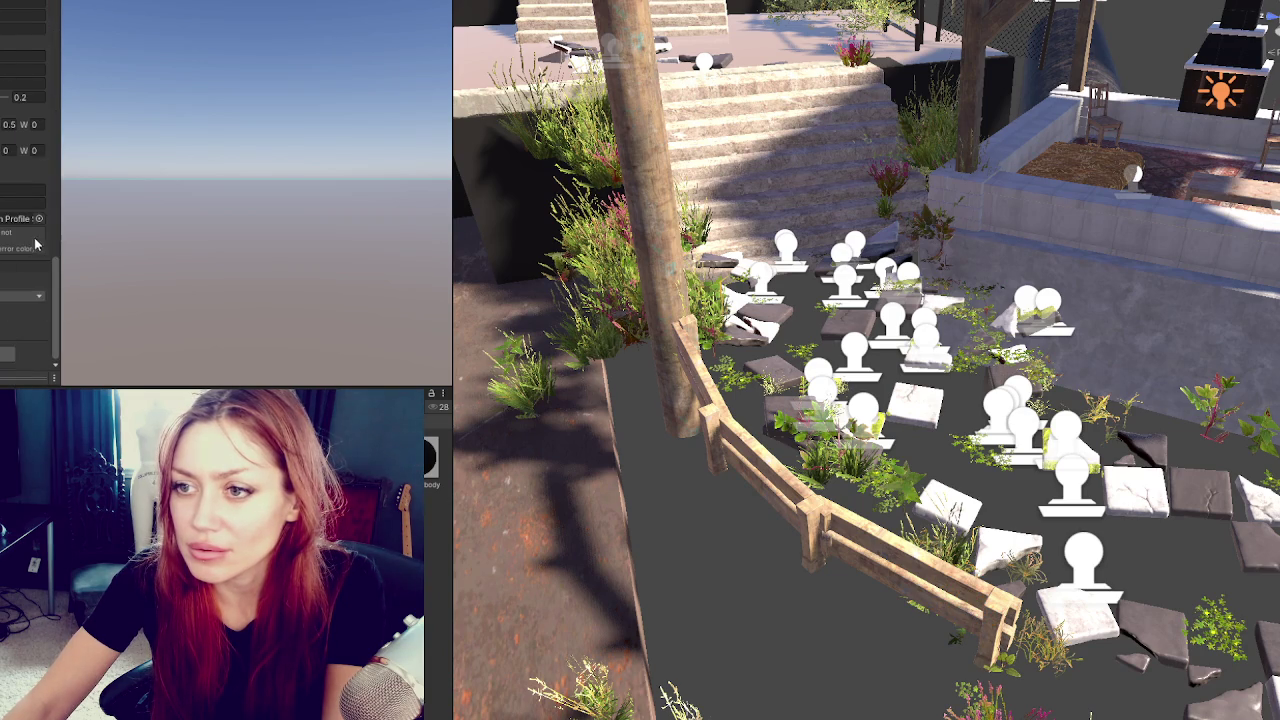
{"action": "left_click", "coordinate": [38, 218]}
{"action": "double_click", "coordinate": [141, 288]}
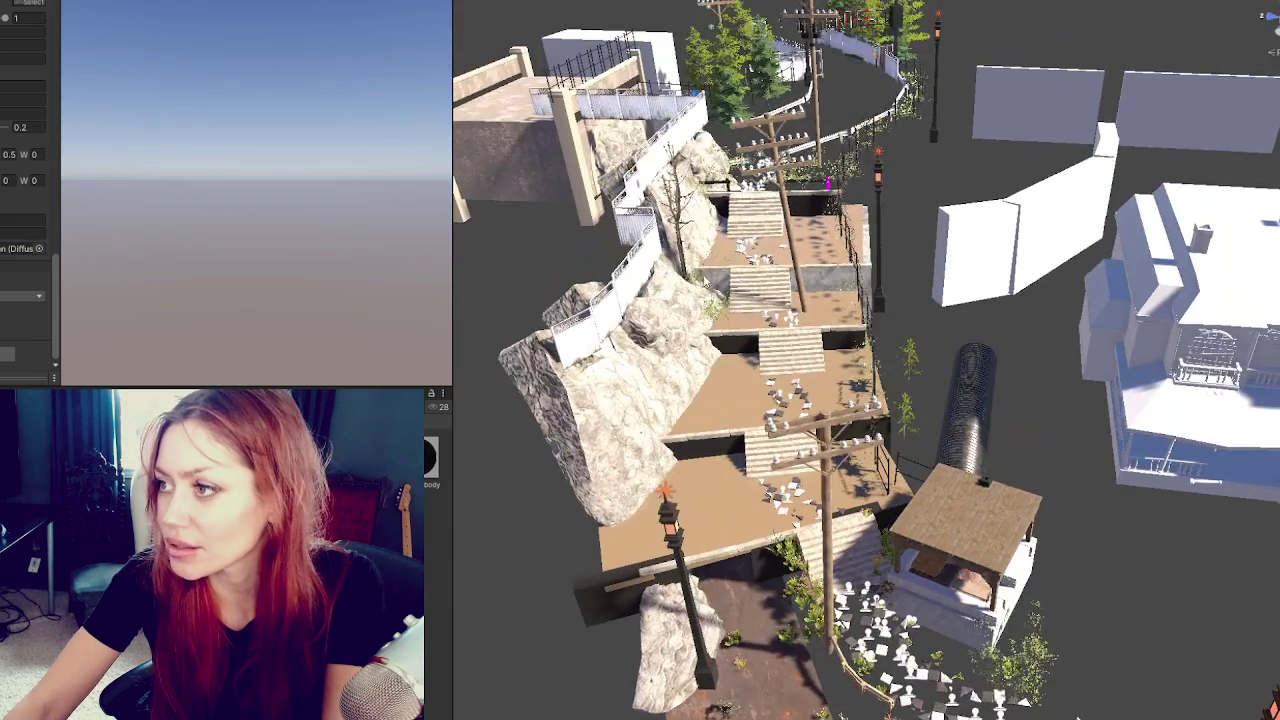
Select the environment group, then a single object at the back of the scene.
{"action": "left_click", "coordinate": [805, 212]}
{"action": "left_click", "coordinate": [805, 212]}
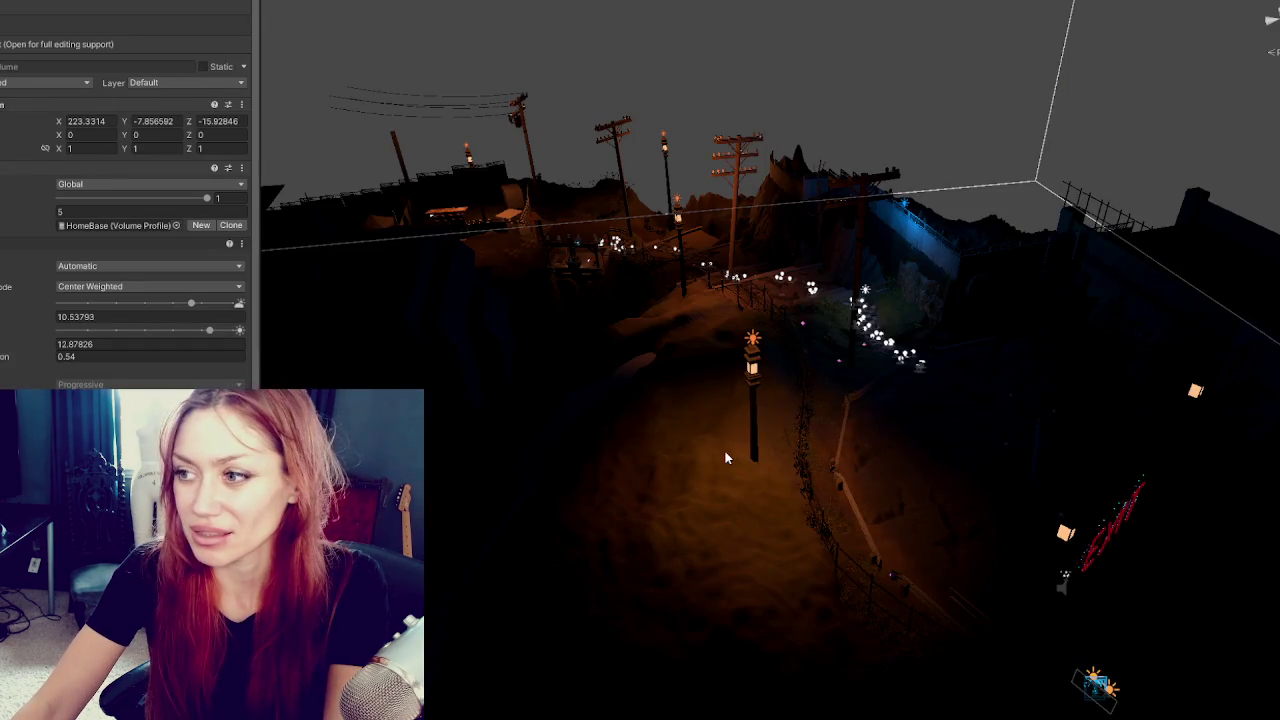
Select the night scene's terrain, cancel the prefab warning, and begin exporting the terrain-road asset.
{"action": "left_click", "coordinate": [726, 457]}
{"action": "left_click", "coordinate": [722, 502]}
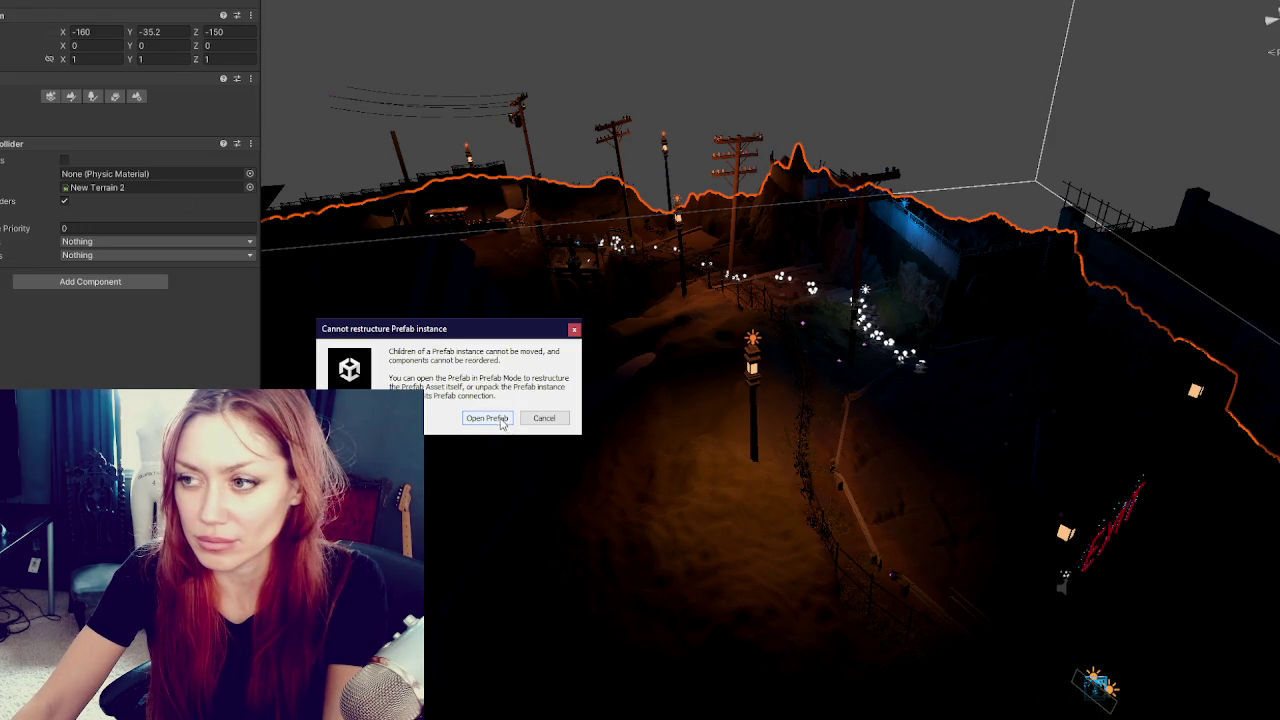
{"action": "left_click", "coordinate": [543, 418]}
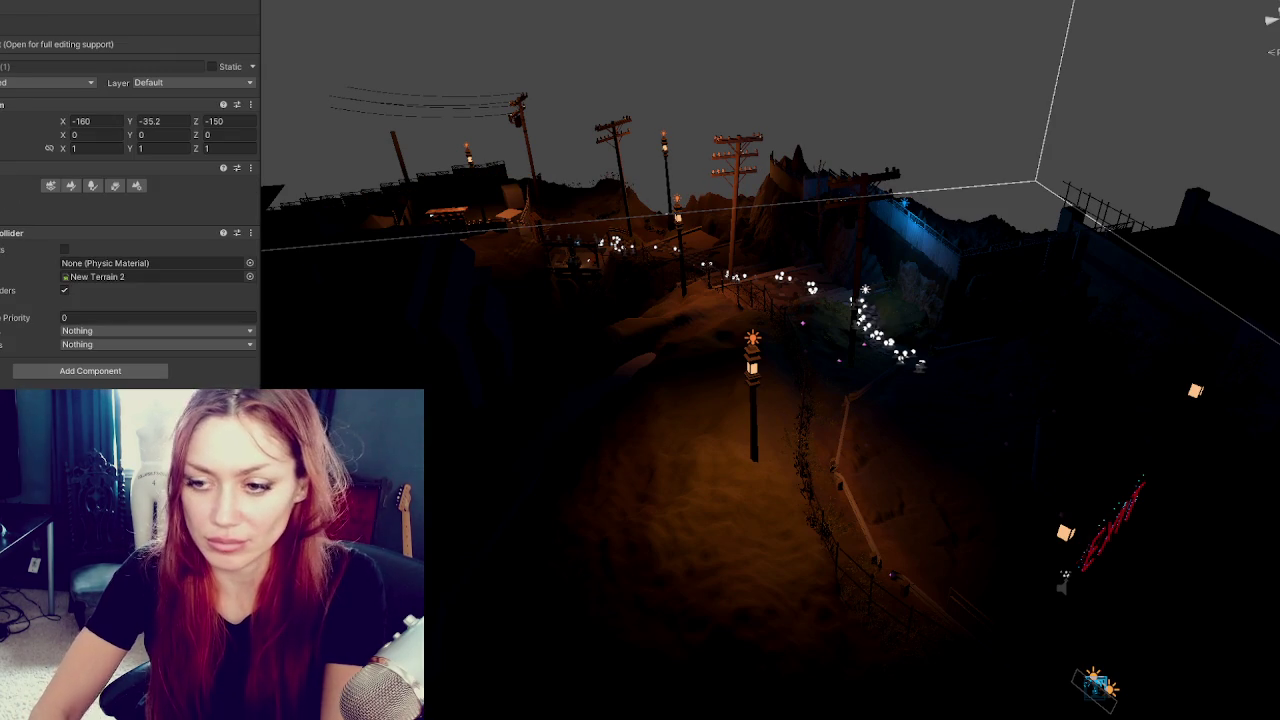
{"action": "right_click", "coordinate": [2, 216]}
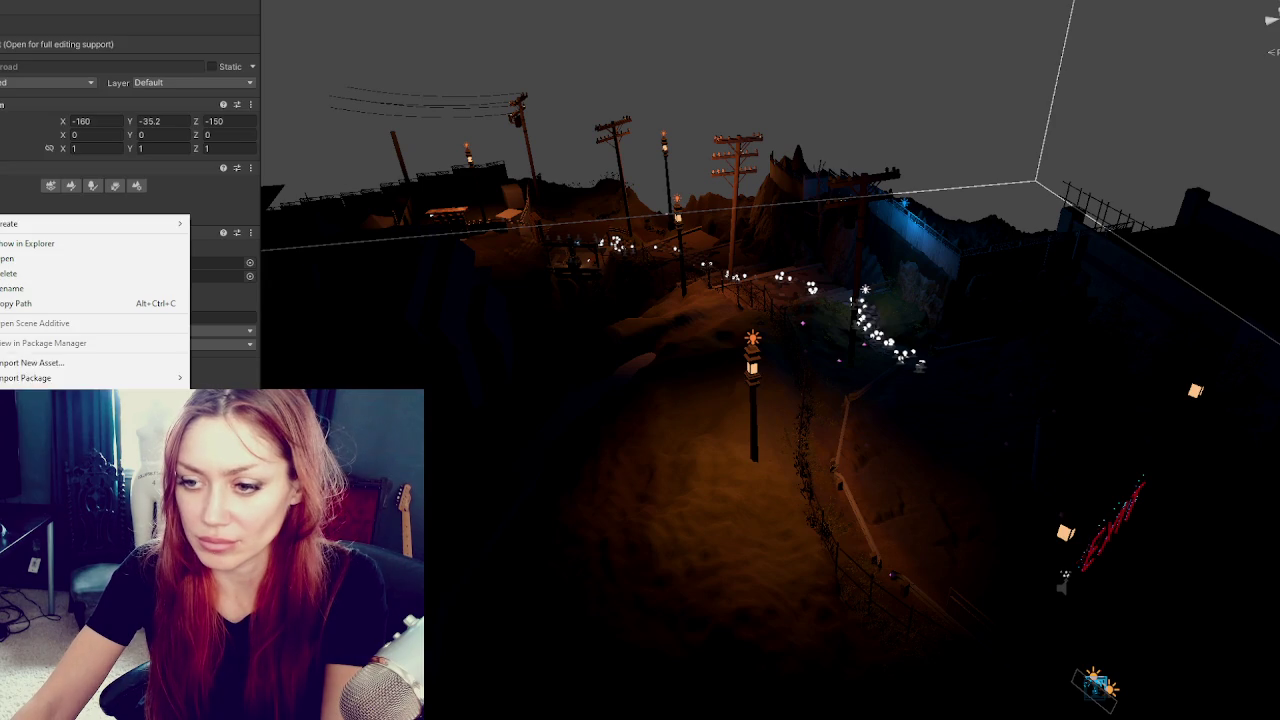
{"action": "left_click", "coordinate": [25, 392]}
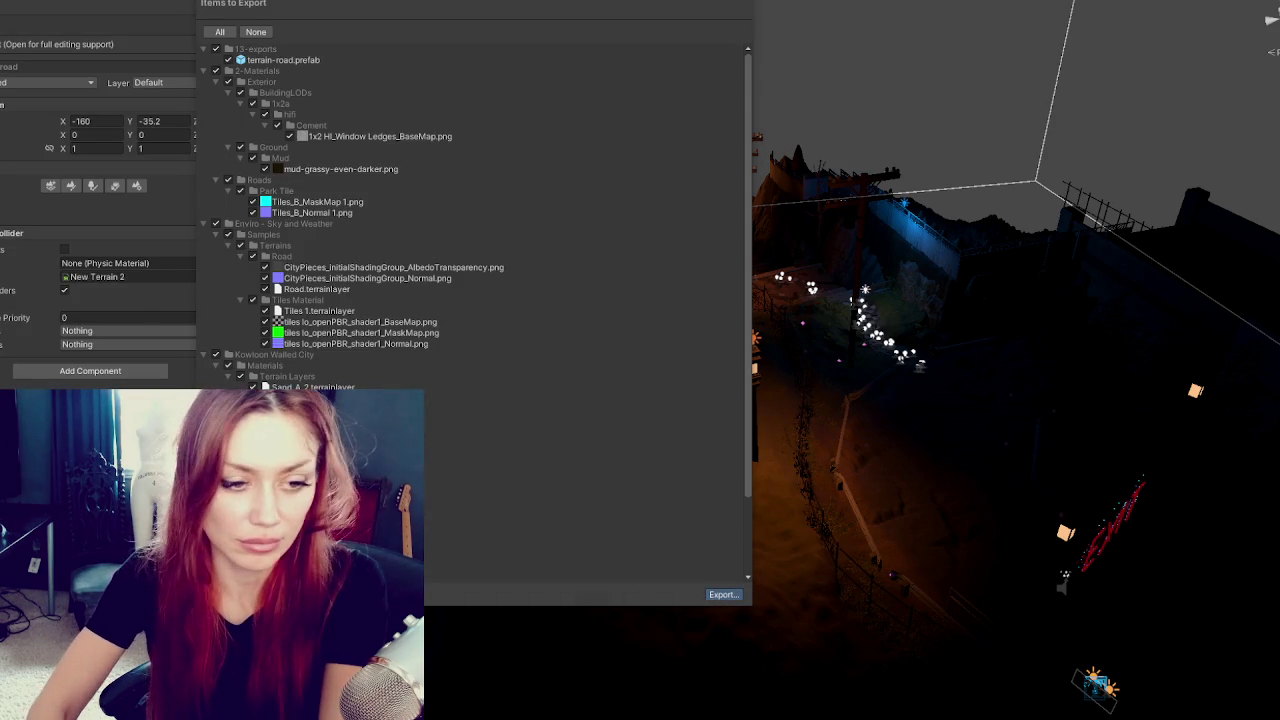
Export terrain-road.prefab with its materials, textures and terrain layers.
{"action": "key", "text": "Return"}
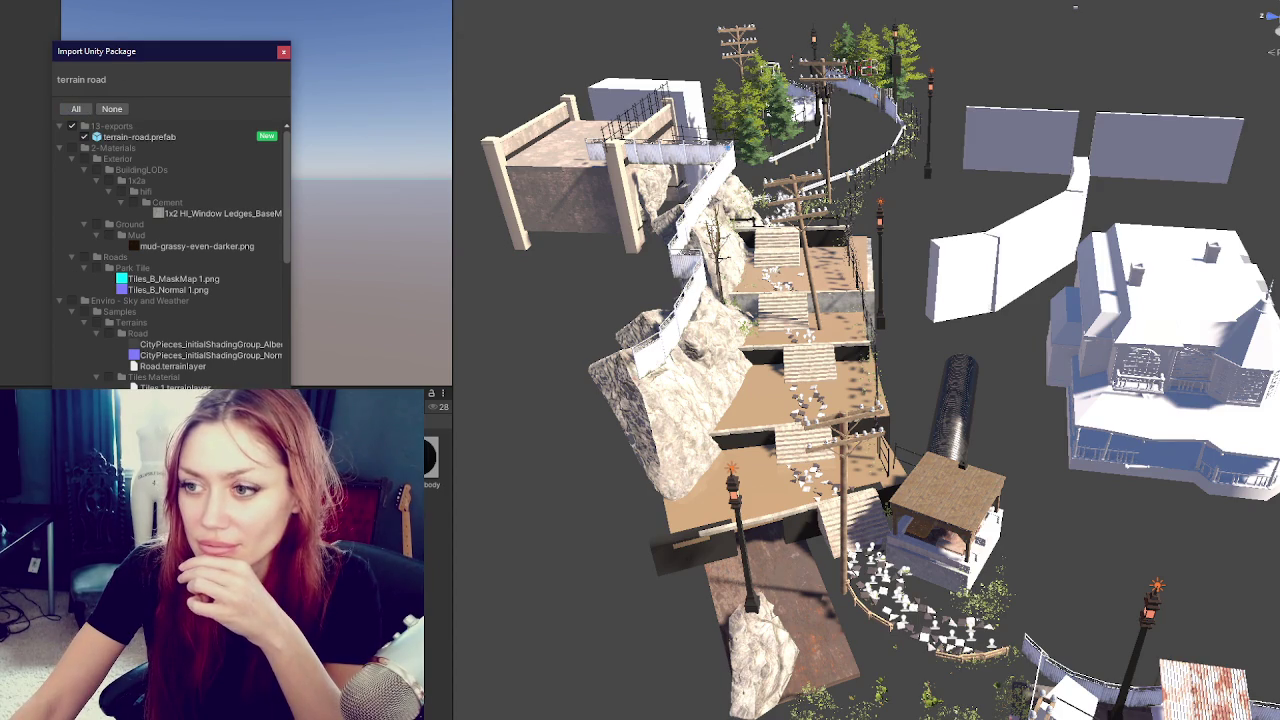
Import the terrain road package and zoom around to inspect the new rocky hillside.
{"action": "key", "text": "Return"}
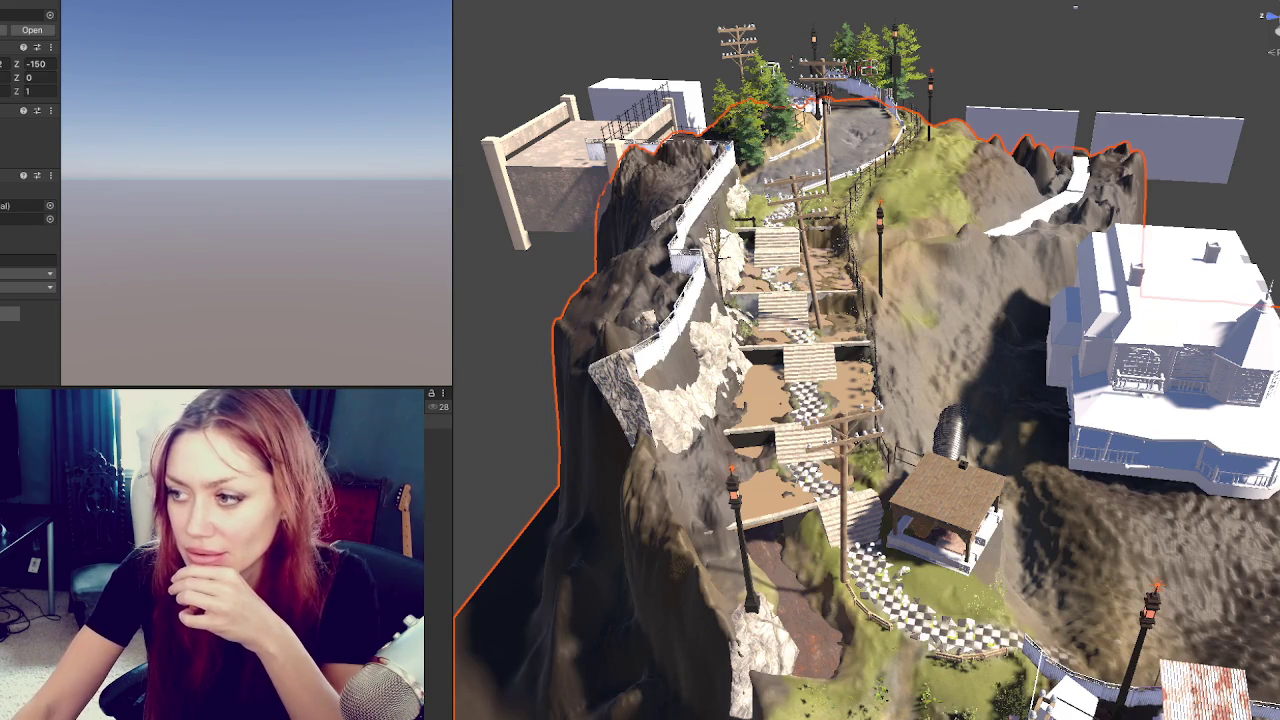
{"action": "scroll", "coordinate": [1059, 42], "scroll_direction": "down", "scroll_amount": 3}
{"action": "scroll", "coordinate": [721, 411], "scroll_direction": "down", "scroll_amount": 2}
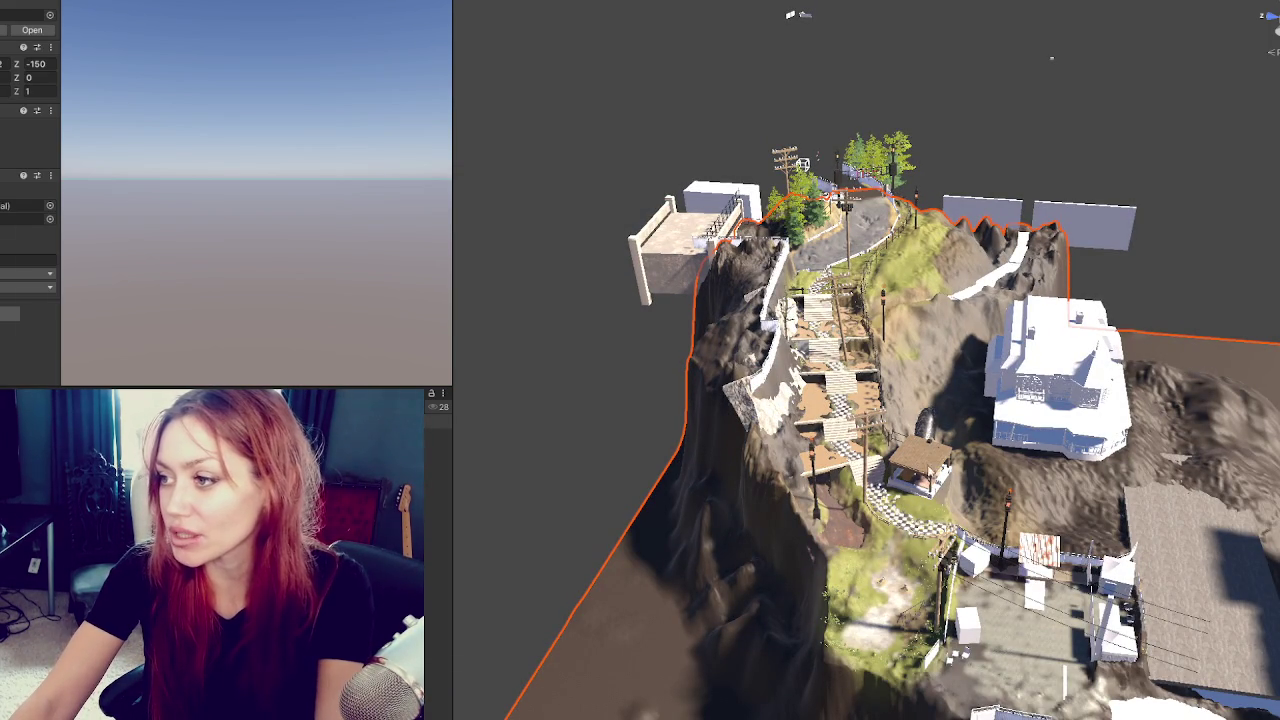
{"action": "scroll", "coordinate": [905, 525], "scroll_direction": "up", "scroll_amount": 3}
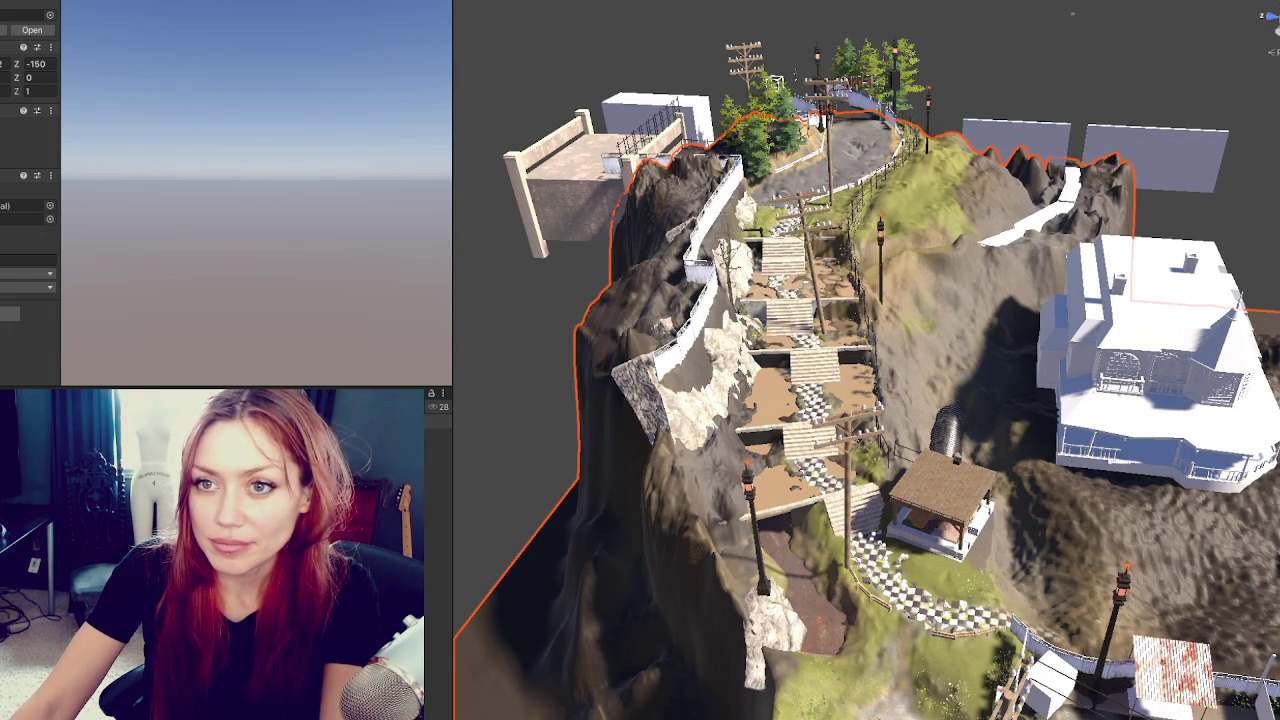
Set the wall-and-fence group's Scale Z to .9.
{"action": "left_click", "coordinate": [690, 300]}
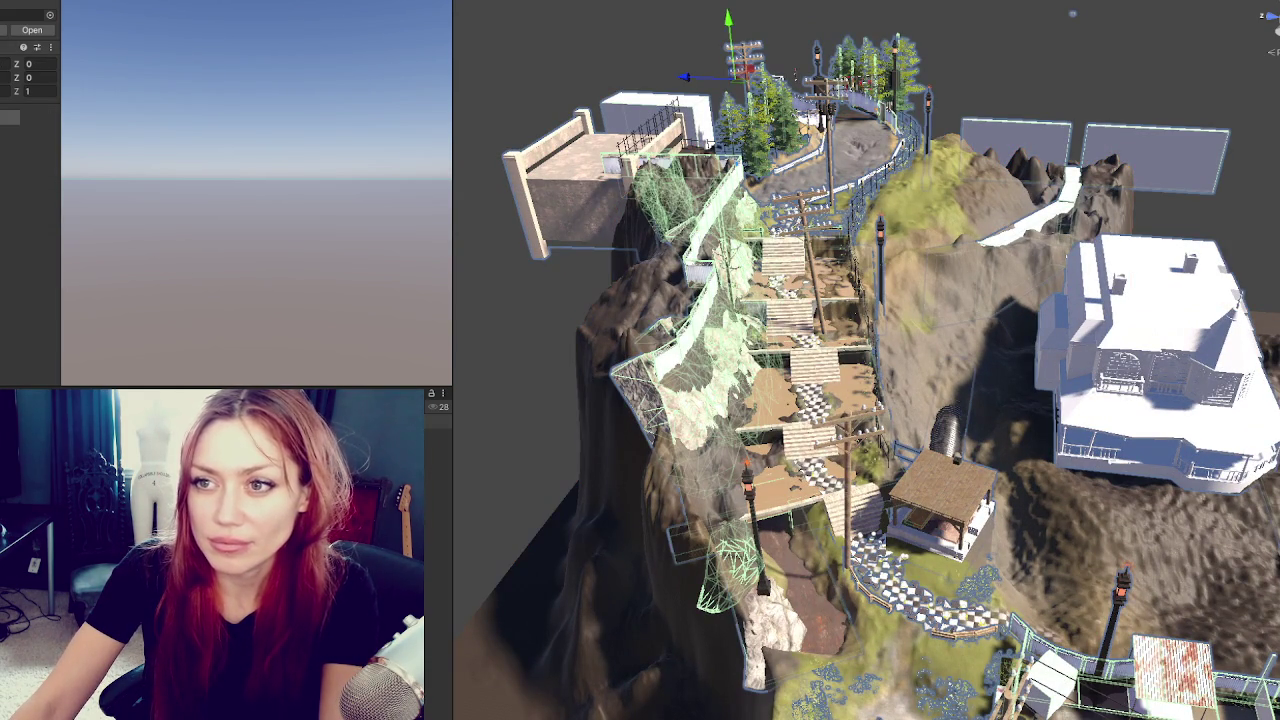
{"action": "type", "text": ".9"}
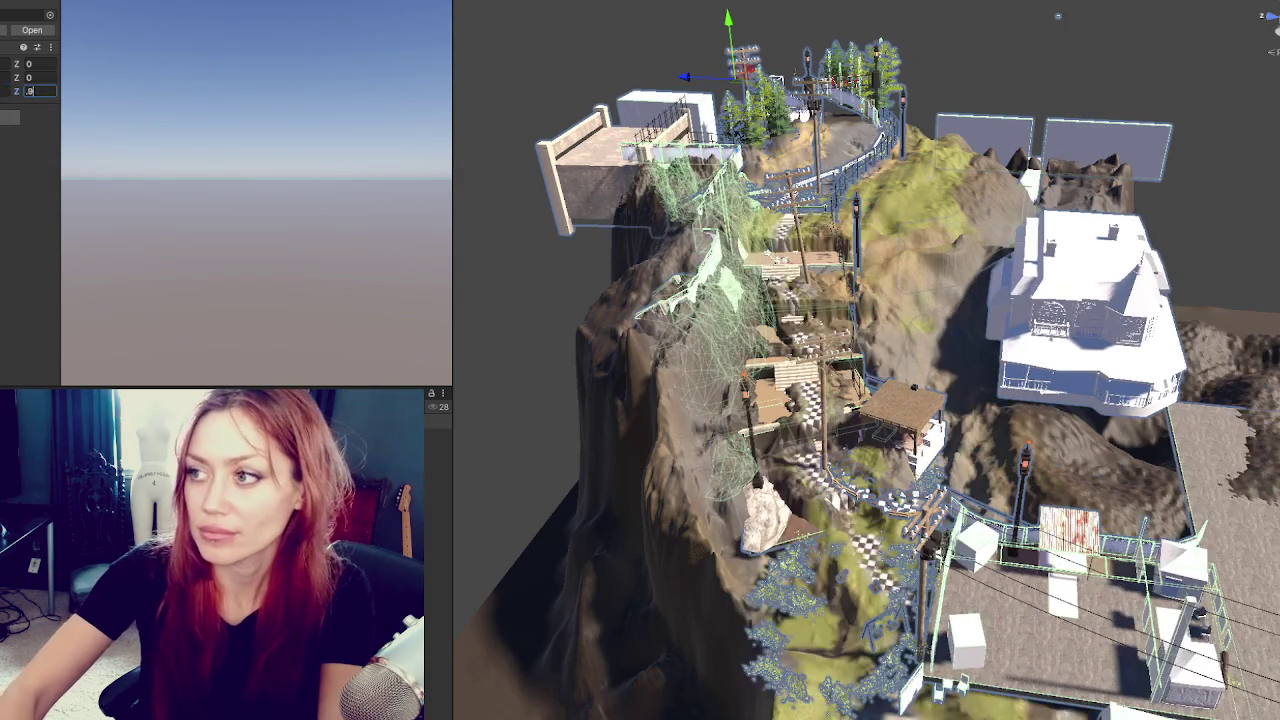
{"action": "key", "text": "ctrl+z"}
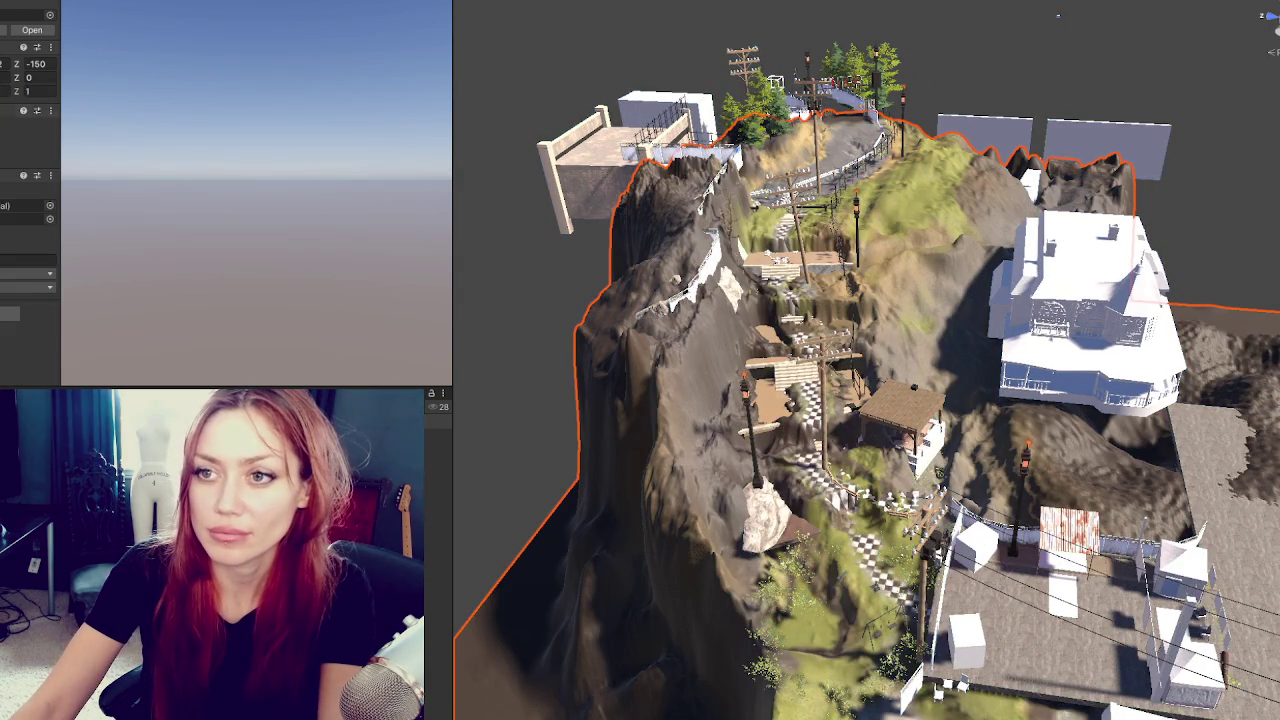
Change the terrain generator settings to regenerate the hillside cliffs.
{"action": "scroll", "coordinate": [25, 200], "scroll_direction": "down", "scroll_amount": 5}
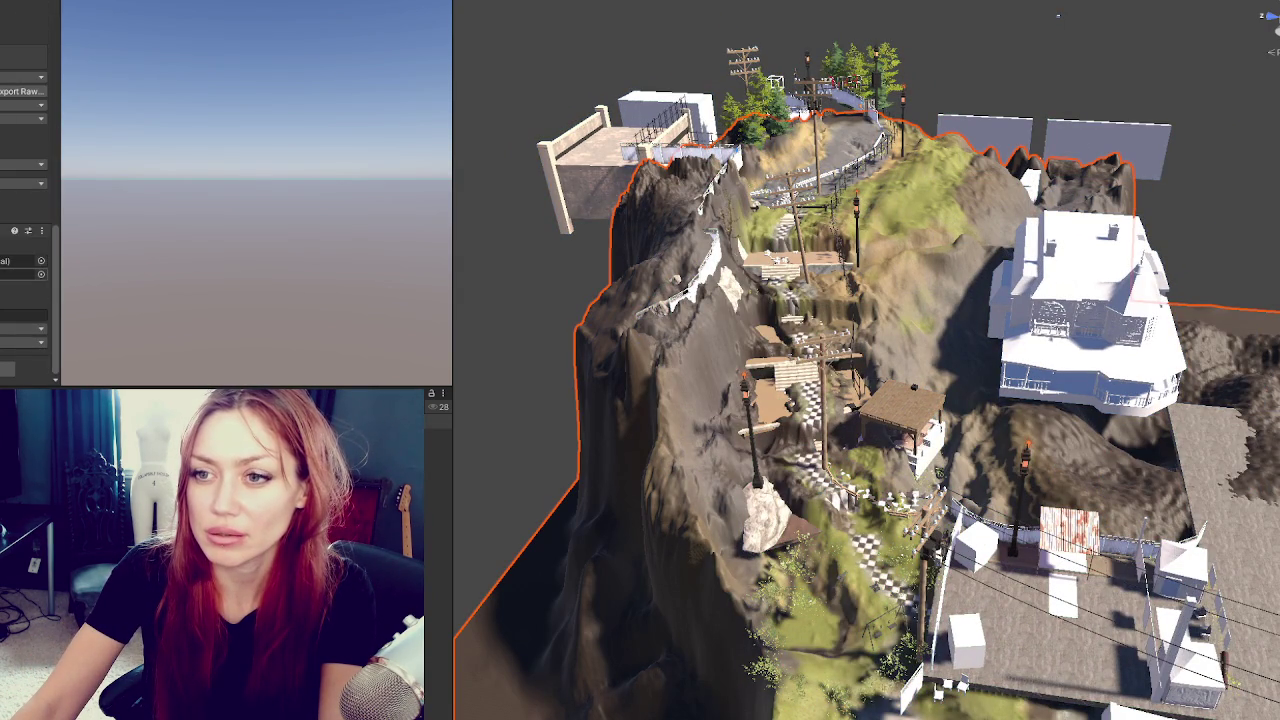
{"action": "scroll", "coordinate": [25, 200], "scroll_direction": "up", "scroll_amount": 3}
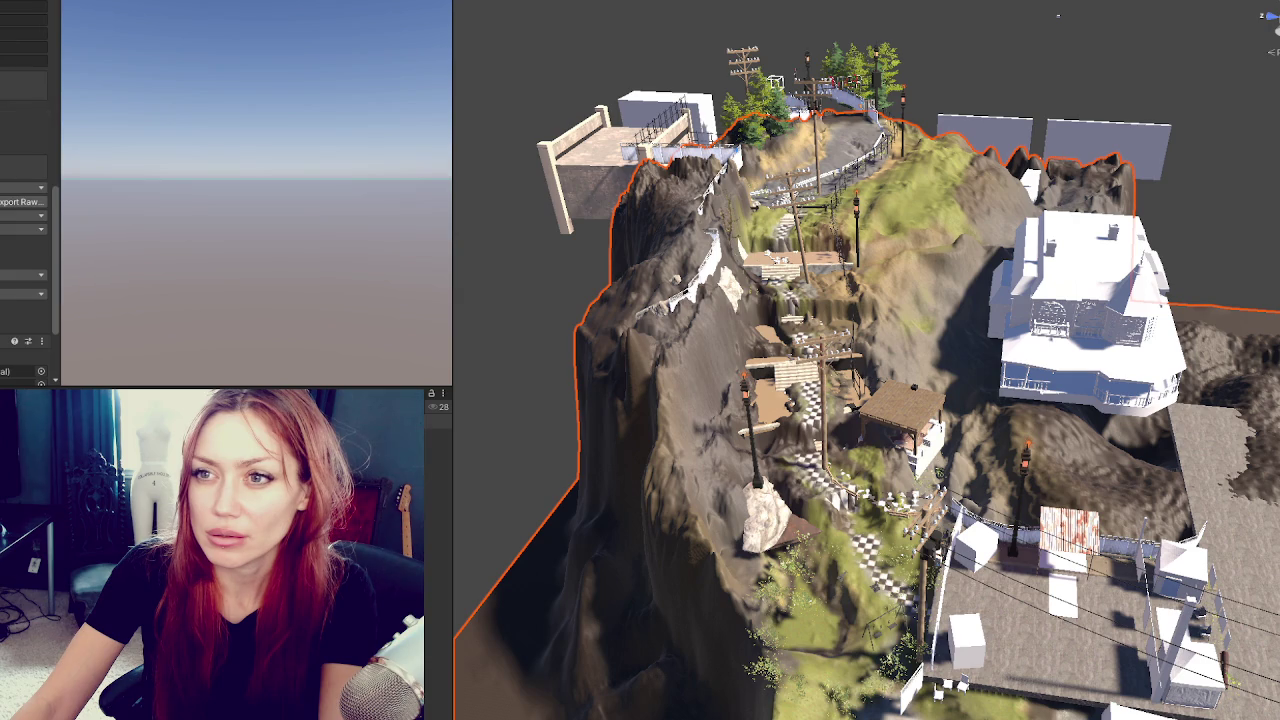
{"action": "scroll", "coordinate": [25, 200], "scroll_direction": "up", "scroll_amount": 1}
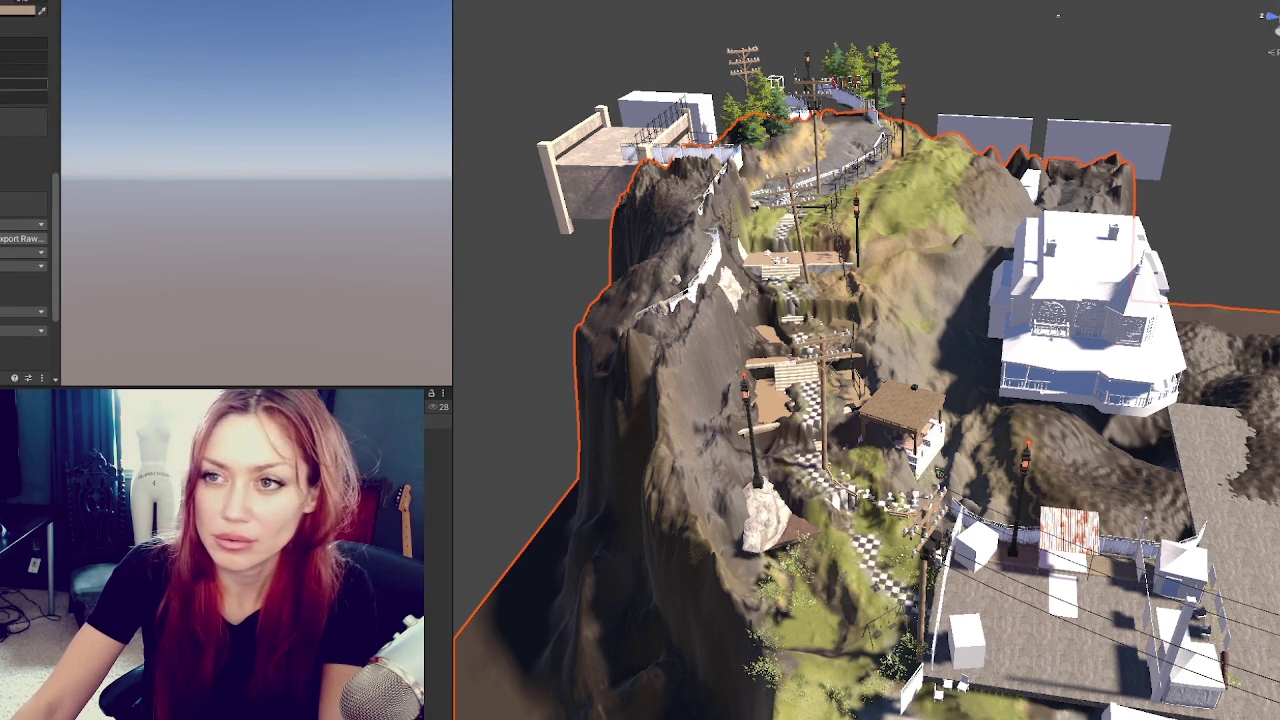
{"action": "left_click", "coordinate": [24, 56]}
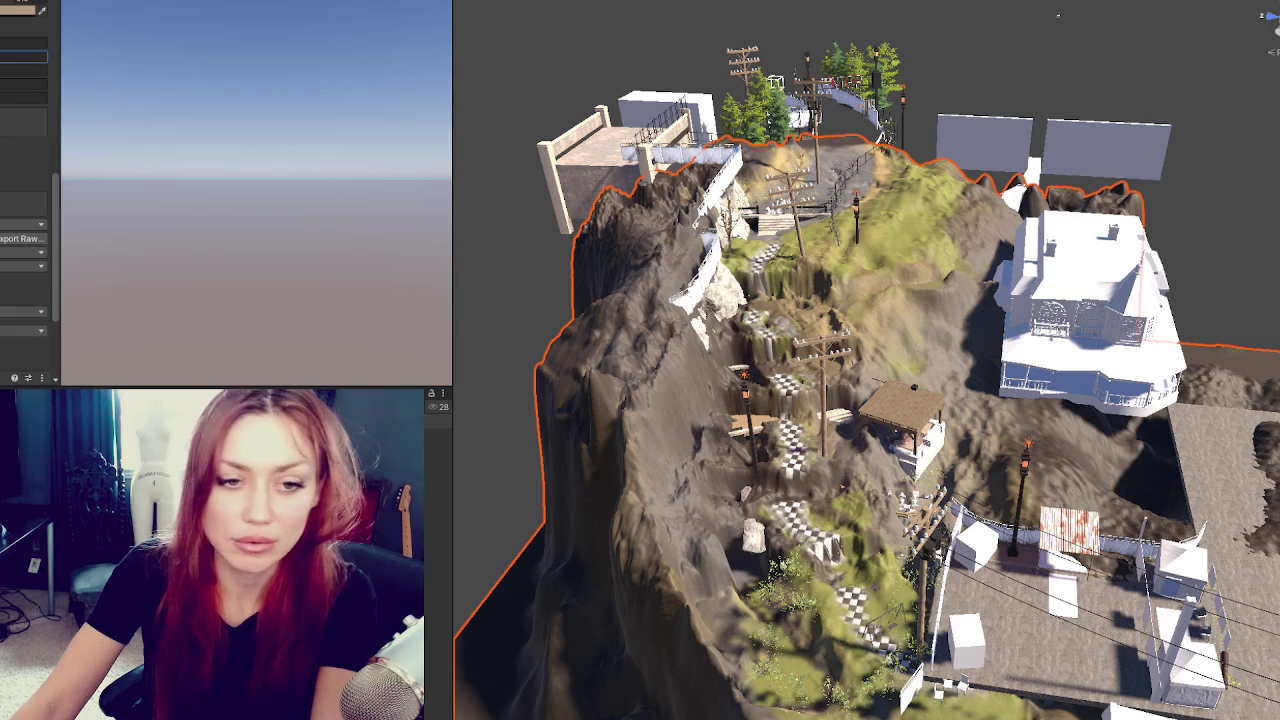
{"action": "key", "text": "Return"}
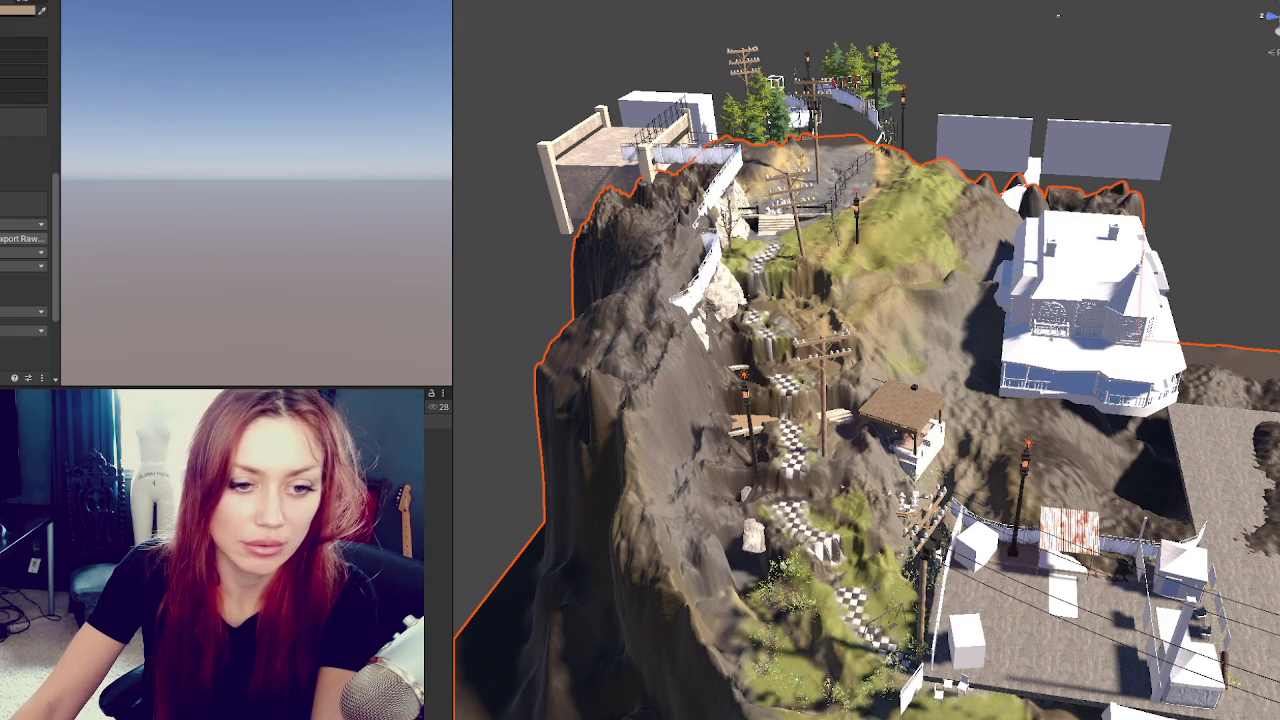
{"action": "left_click", "coordinate": [24, 70]}
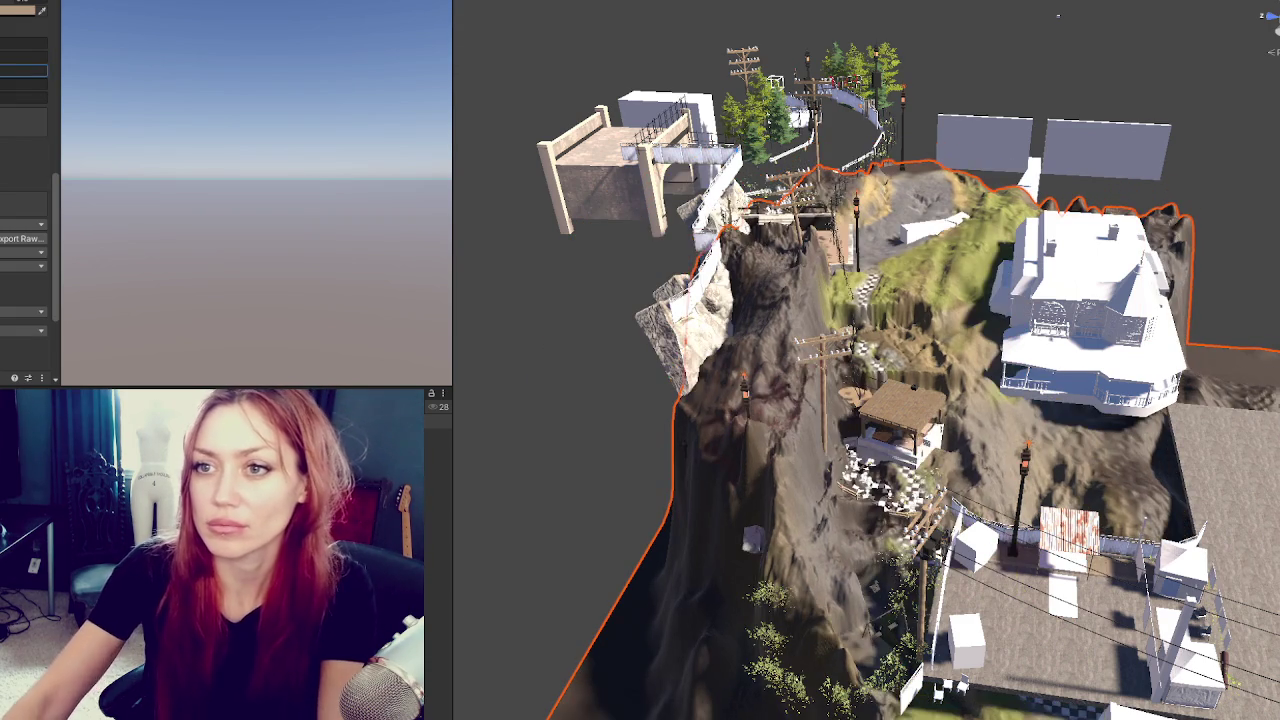
Select the hill terrain mesh, raise it, and shift it in depth toward Z about -136.2.
{"action": "scroll", "coordinate": [885, 382], "scroll_direction": "up", "scroll_amount": 2}
{"action": "scroll", "coordinate": [885, 382], "scroll_direction": "down", "scroll_amount": 6}
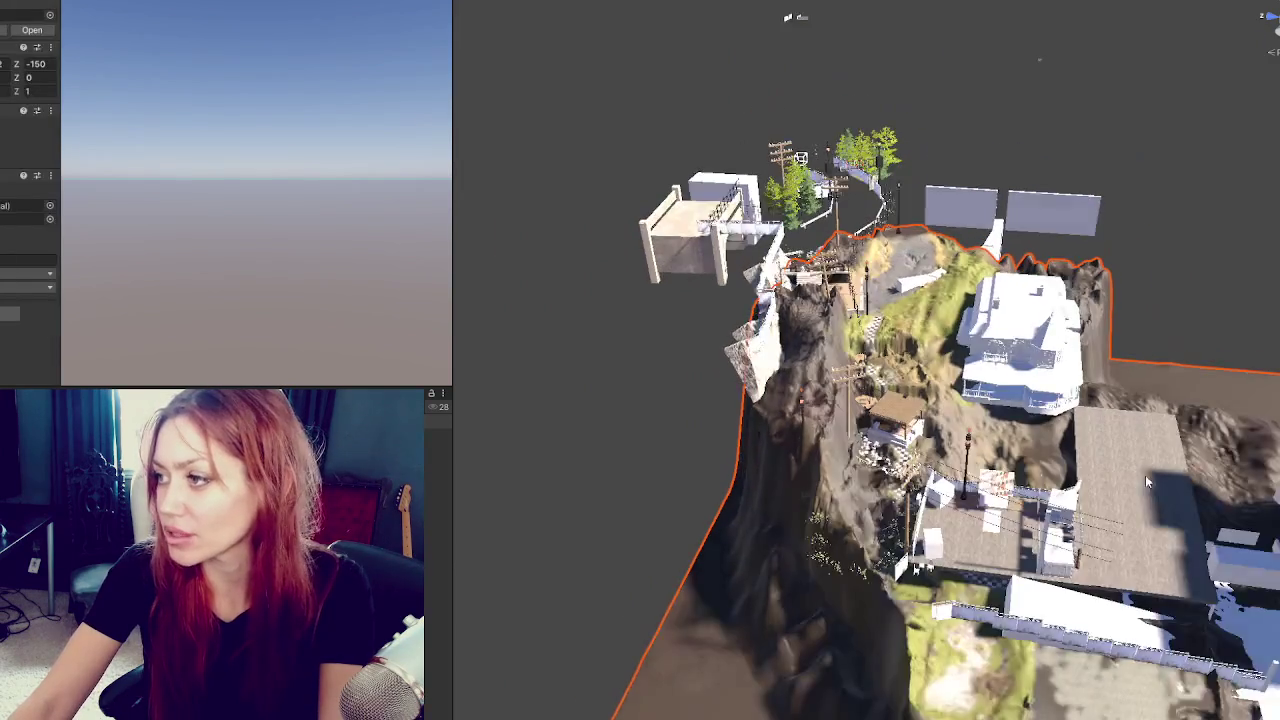
{"action": "mouse_move", "coordinate": [873, 512]}
{"action": "left_mouse_down"}
{"action": "mouse_move", "coordinate": [712, 482]}
{"action": "mouse_move", "coordinate": [1148, 343]}
{"action": "mouse_move", "coordinate": [1122, 298]}
{"action": "left_mouse_up"}
{"action": "scroll", "coordinate": [720, 490], "scroll_direction": "down", "scroll_amount": 5}
{"action": "scroll", "coordinate": [692, 484], "scroll_direction": "up", "scroll_amount": 6}
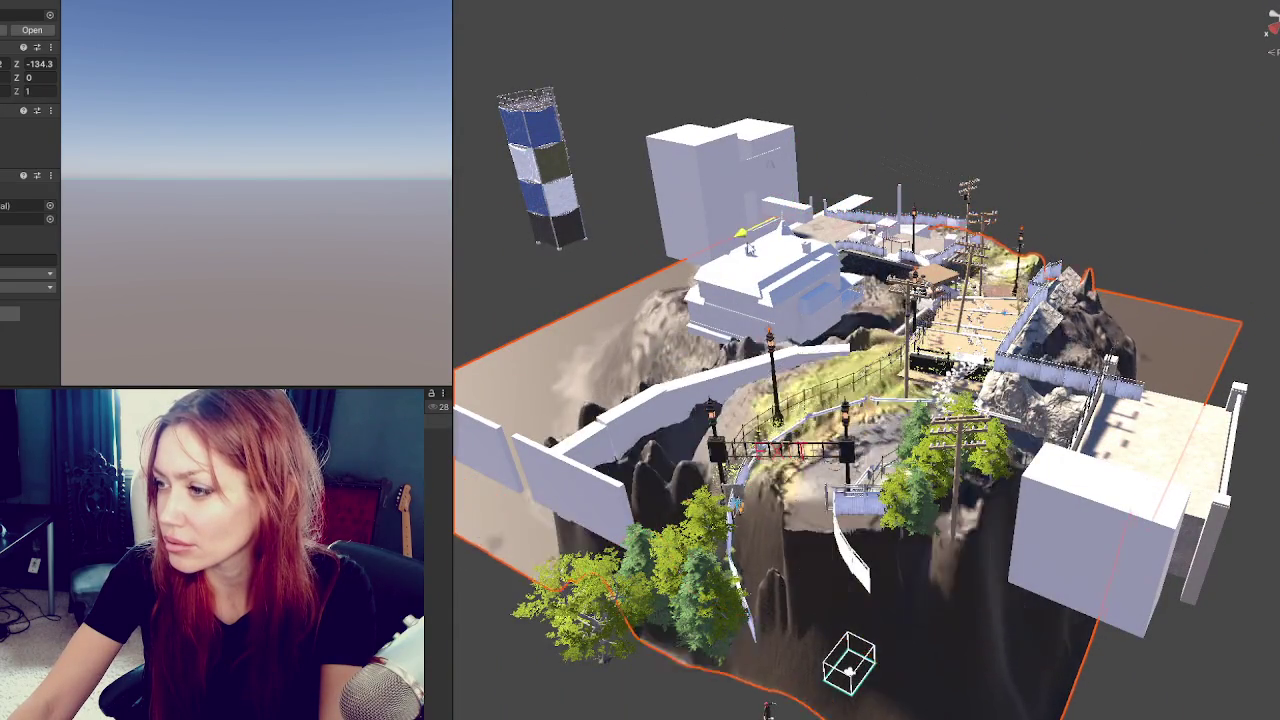
{"action": "left_click", "coordinate": [762, 338]}
{"action": "scroll", "coordinate": [762, 338], "scroll_direction": "up", "scroll_amount": 5}
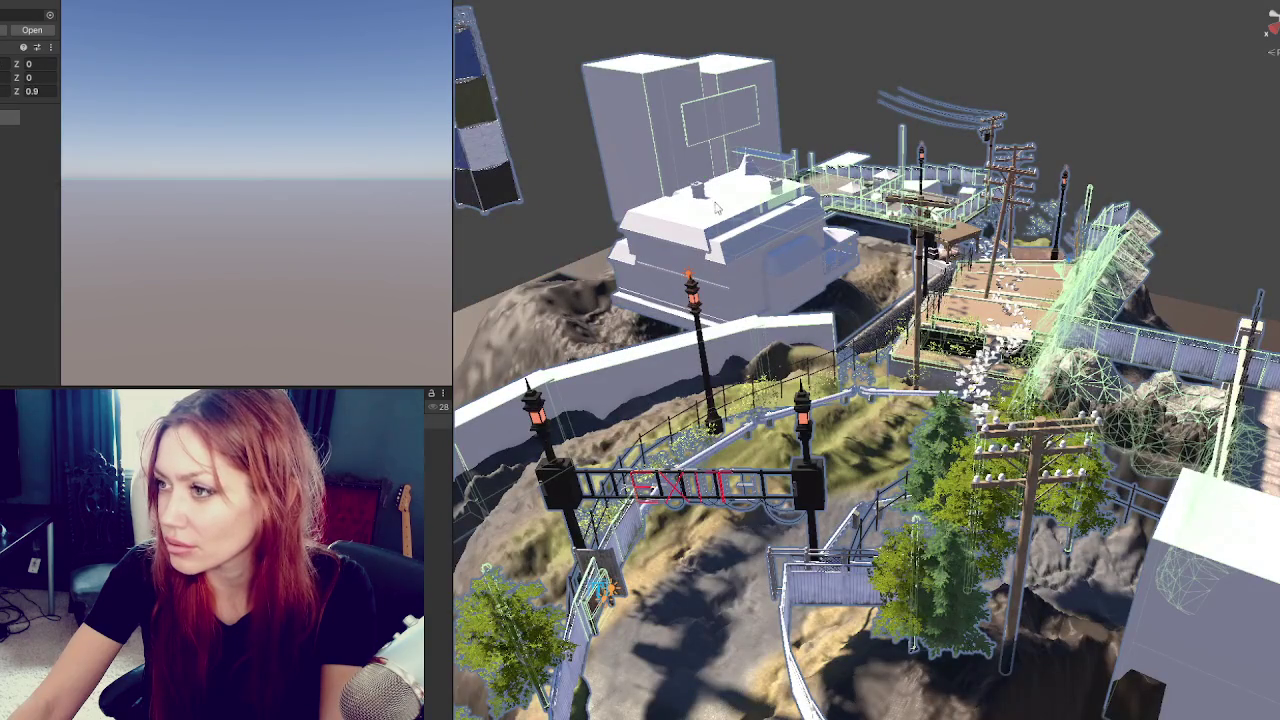
{"action": "left_click", "coordinate": [797, 290]}
{"action": "mouse_move", "coordinate": [722, 158]}
{"action": "left_mouse_down"}
{"action": "mouse_move", "coordinate": [723, 136]}
{"action": "mouse_move", "coordinate": [740, 133]}
{"action": "left_mouse_up"}
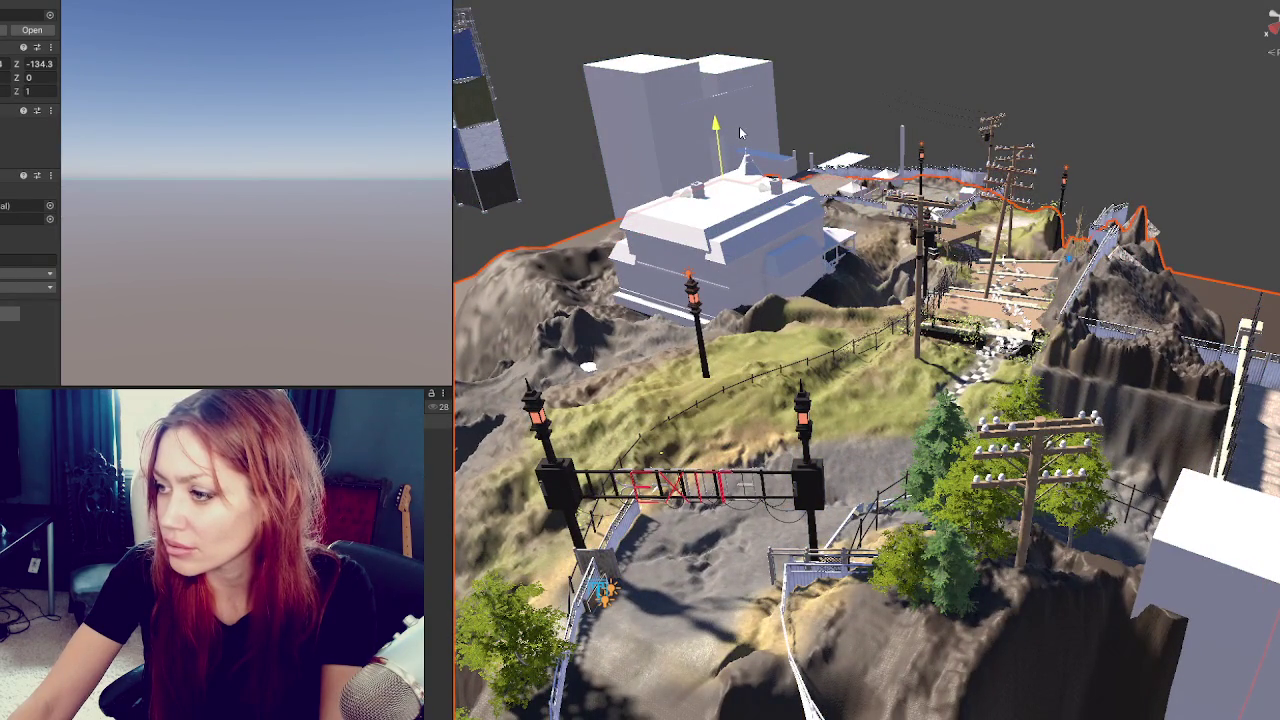
{"action": "scroll", "coordinate": [749, 237], "scroll_direction": "up", "scroll_amount": 5}
{"action": "mouse_move", "coordinate": [716, 165]}
{"action": "left_mouse_down"}
{"action": "mouse_move", "coordinate": [706, 170]}
{"action": "mouse_move", "coordinate": [724, 167]}
{"action": "mouse_move", "coordinate": [900, 260]}
{"action": "mouse_move", "coordinate": [1010, 335]}
{"action": "mouse_move", "coordinate": [960, 350]}
{"action": "mouse_move", "coordinate": [1028, 370]}
{"action": "mouse_move", "coordinate": [1238, 280]}
{"action": "mouse_move", "coordinate": [1120, 320]}
{"action": "left_mouse_up"}
{"action": "scroll", "coordinate": [1010, 335], "scroll_direction": "down", "scroll_amount": 5}
Enlarge the Scene view, then lower the terrain slightly and nudge it left.
{"action": "mouse_move", "coordinate": [272, 266]}
{"action": "left_mouse_down"}
{"action": "mouse_move", "coordinate": [1080, 149]}
{"action": "mouse_move", "coordinate": [1071, 137]}
{"action": "mouse_move", "coordinate": [1129, 206]}
{"action": "left_mouse_up"}
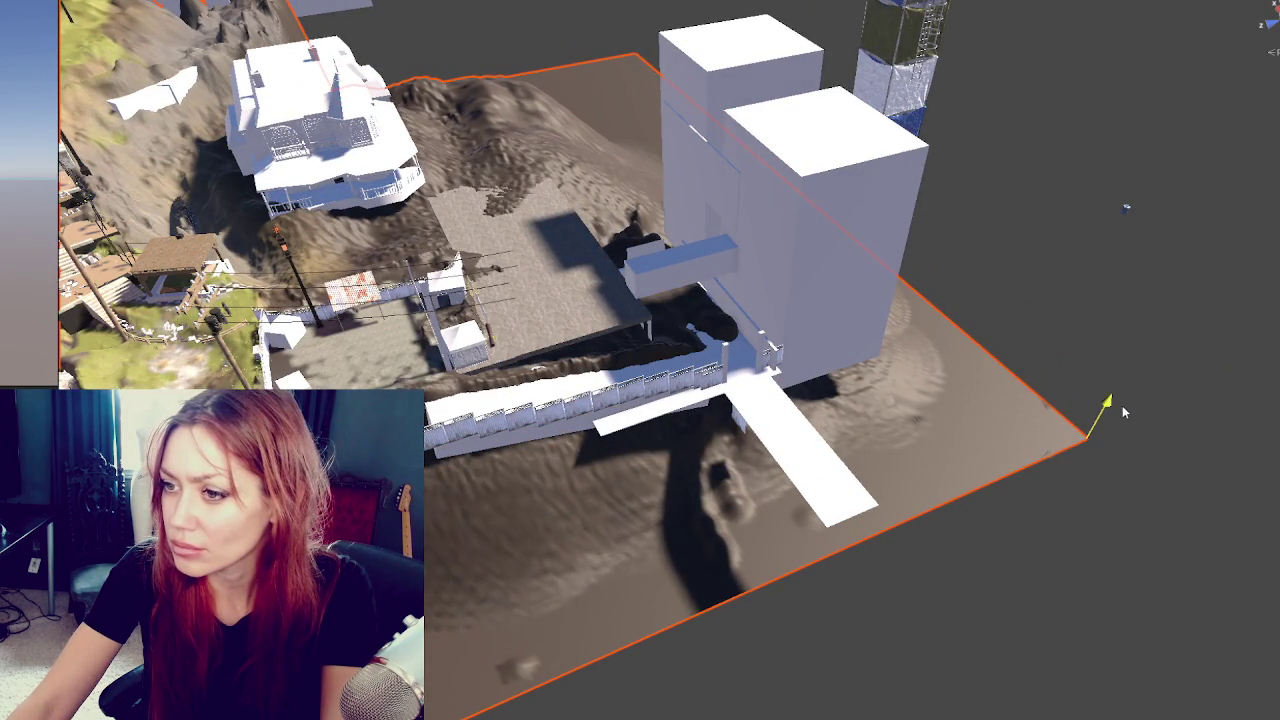
{"action": "left_click_drag", "start_coordinate": [1120, 405], "coordinate": [1116, 407]}
{"action": "mouse_move", "coordinate": [1052, 458]}
{"action": "left_mouse_down"}
{"action": "mouse_move", "coordinate": [1030, 472]}
{"action": "mouse_move", "coordinate": [1052, 462]}
{"action": "left_mouse_up"}
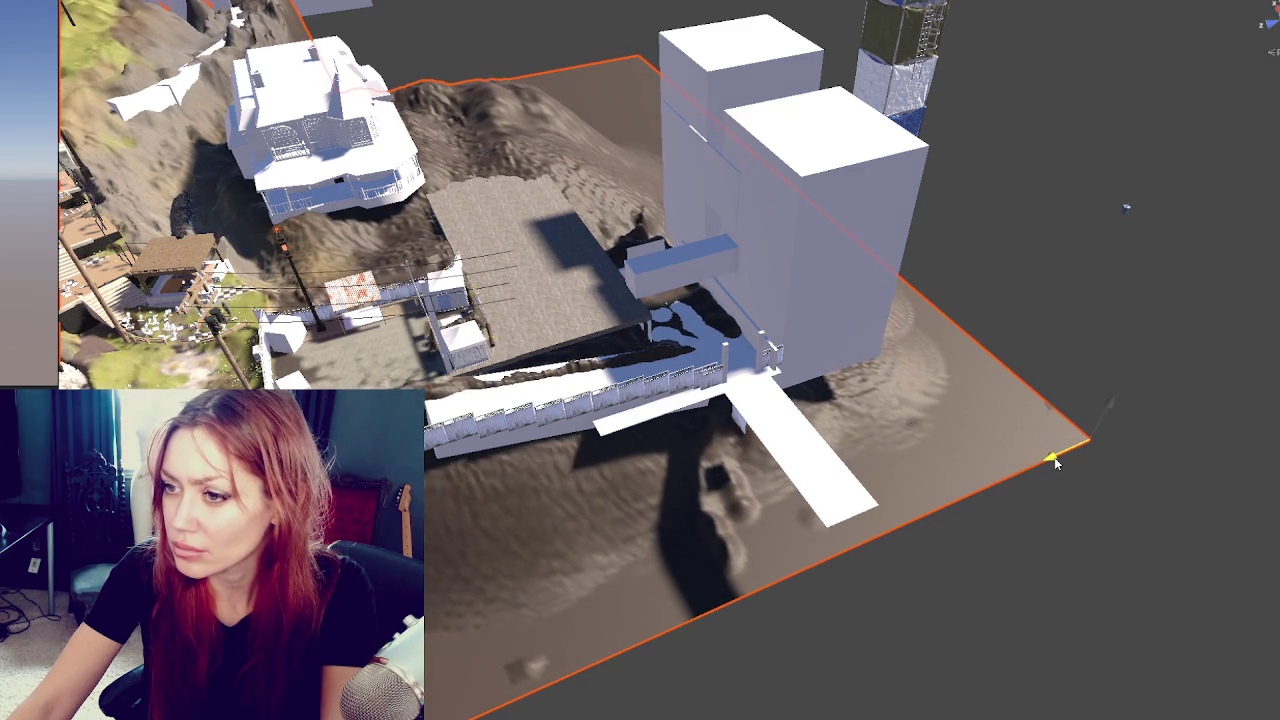
{"action": "mouse_move", "coordinate": [1052, 462]}
{"action": "left_mouse_down"}
{"action": "mouse_move", "coordinate": [1157, 383]}
{"action": "mouse_move", "coordinate": [1183, 397]}
{"action": "mouse_move", "coordinate": [1022, 385]}
{"action": "mouse_move", "coordinate": [1075, 242]}
{"action": "left_mouse_up"}
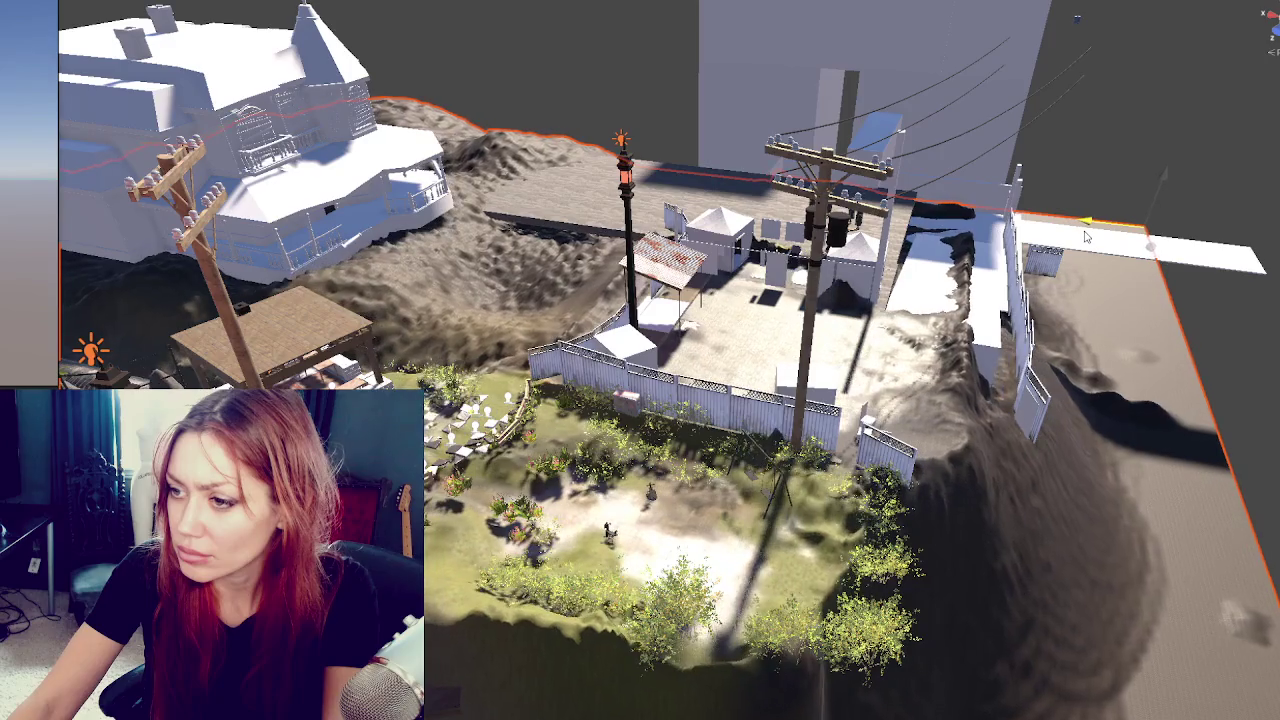
{"action": "scroll", "coordinate": [1075, 242], "scroll_direction": "down", "scroll_amount": 5}
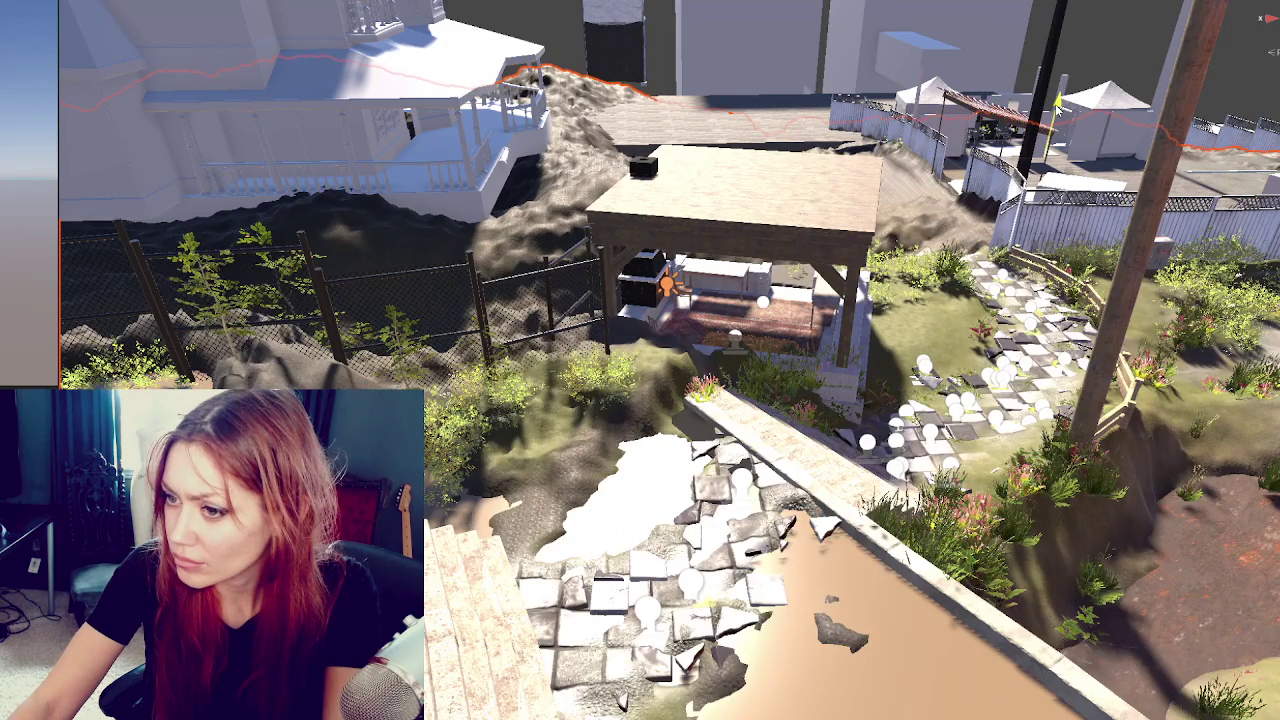
{"action": "scroll", "coordinate": [640, 360], "scroll_direction": "up", "scroll_amount": 2}
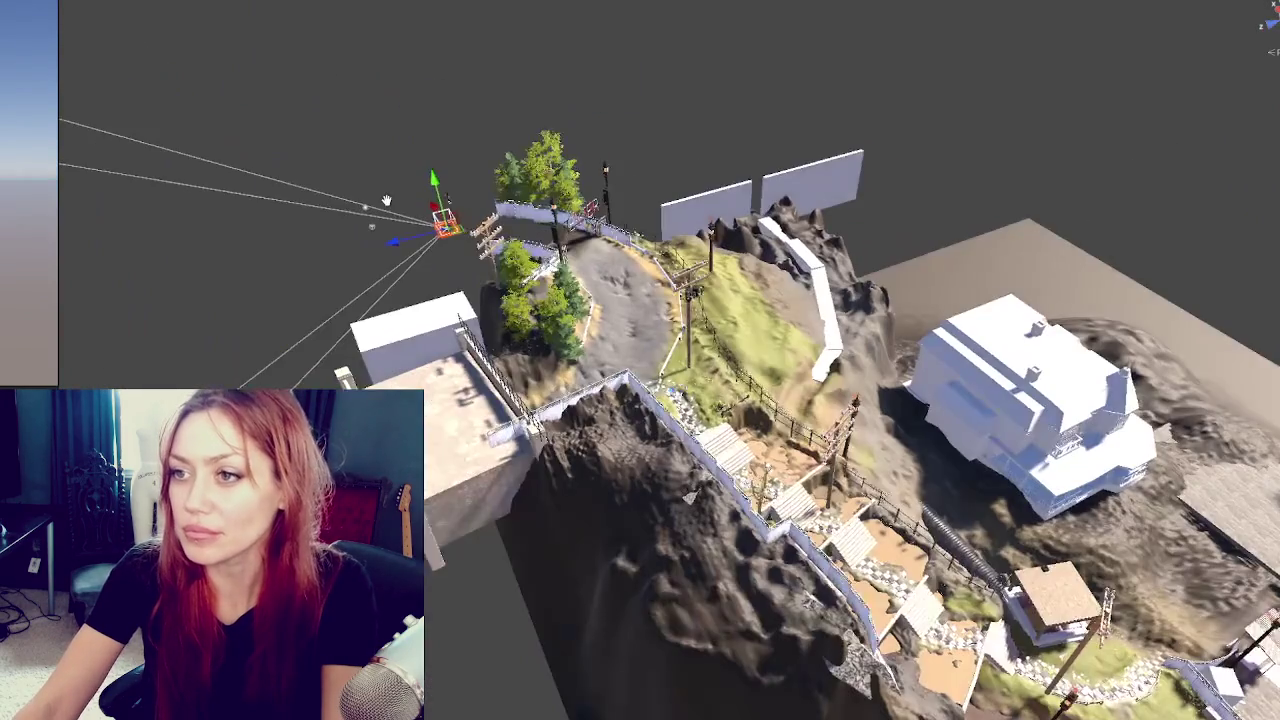
Frame the VR camera rig beside the guardrail in the Scene view and zoom out.
{"action": "left_click_drag", "start_coordinate": [386, 201], "coordinate": [418, 204]}
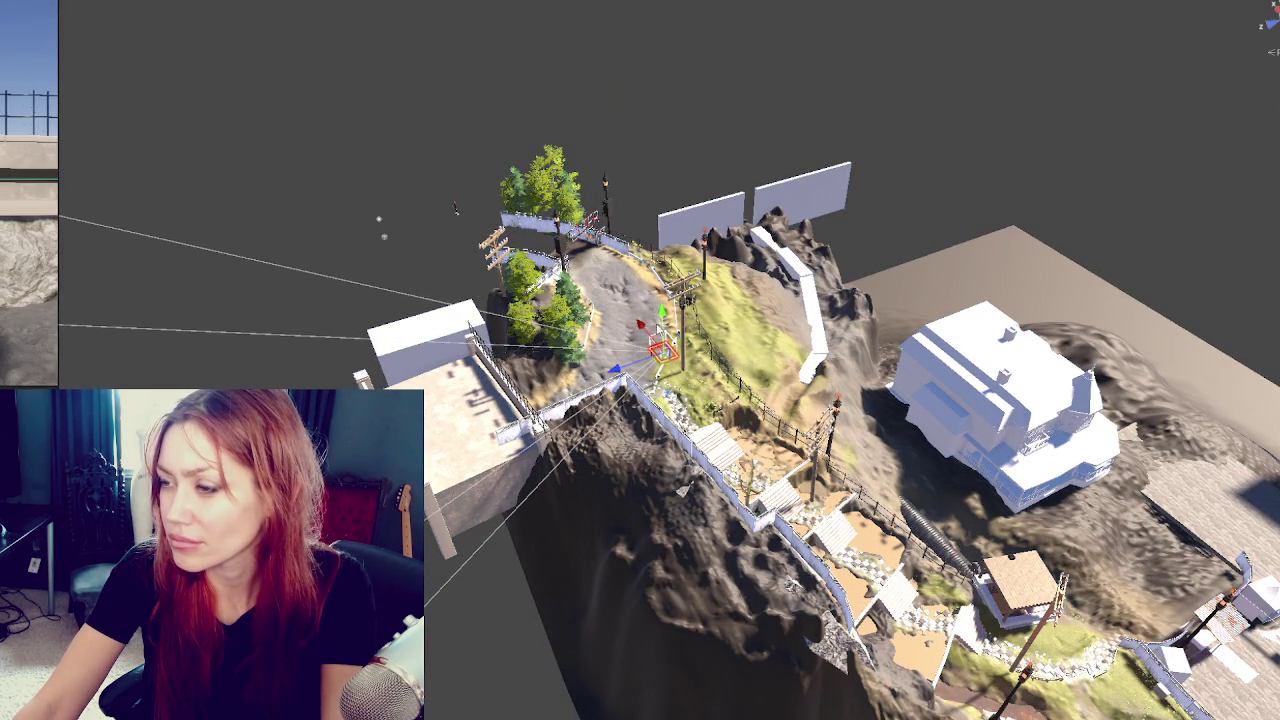
{"action": "key", "text": "f"}
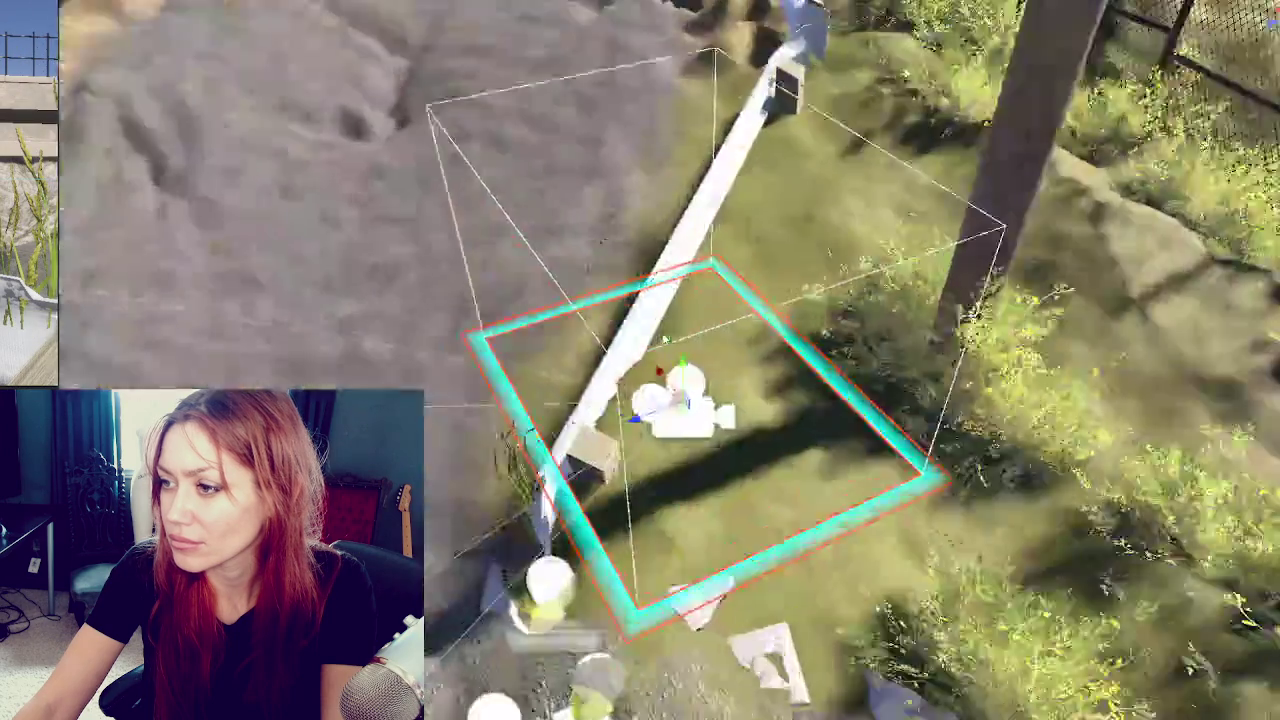
{"action": "scroll", "coordinate": [887, 386], "scroll_direction": "down", "scroll_amount": 5}
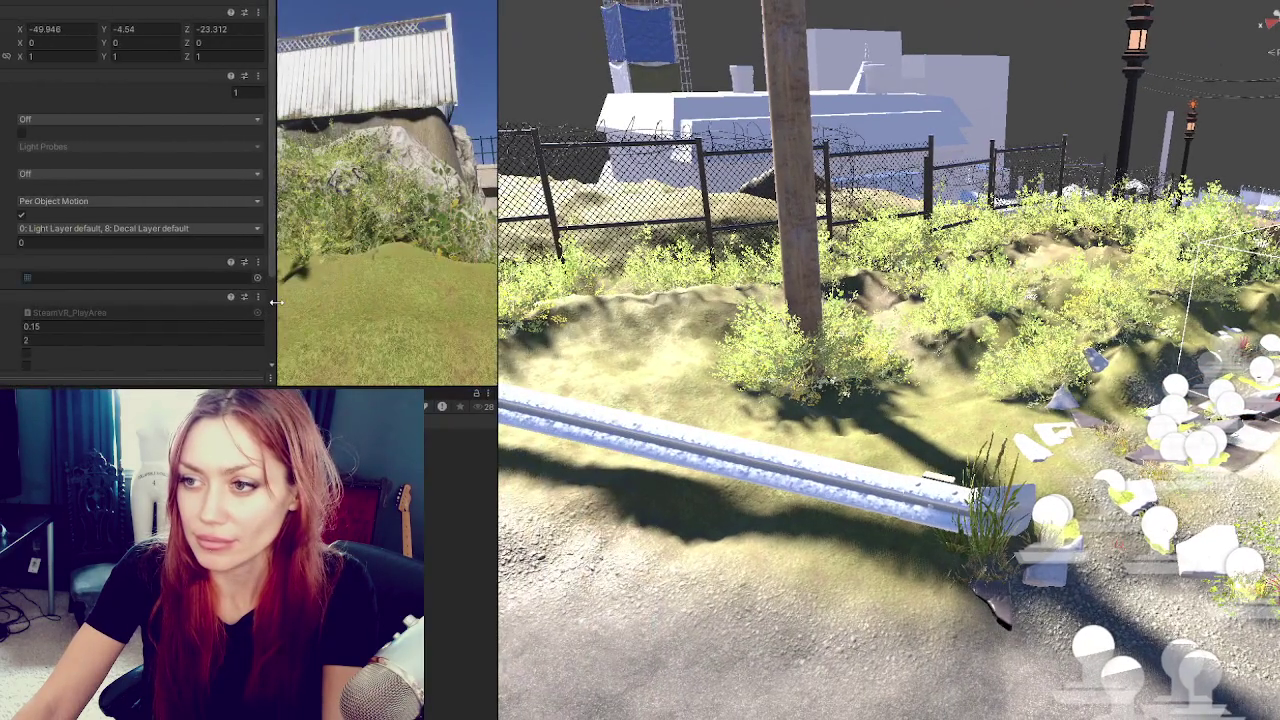
Shrink the Inspector so the Game view widens to show the headset view.
{"action": "left_click_drag", "start_coordinate": [275, 302], "coordinate": [2, 302]}
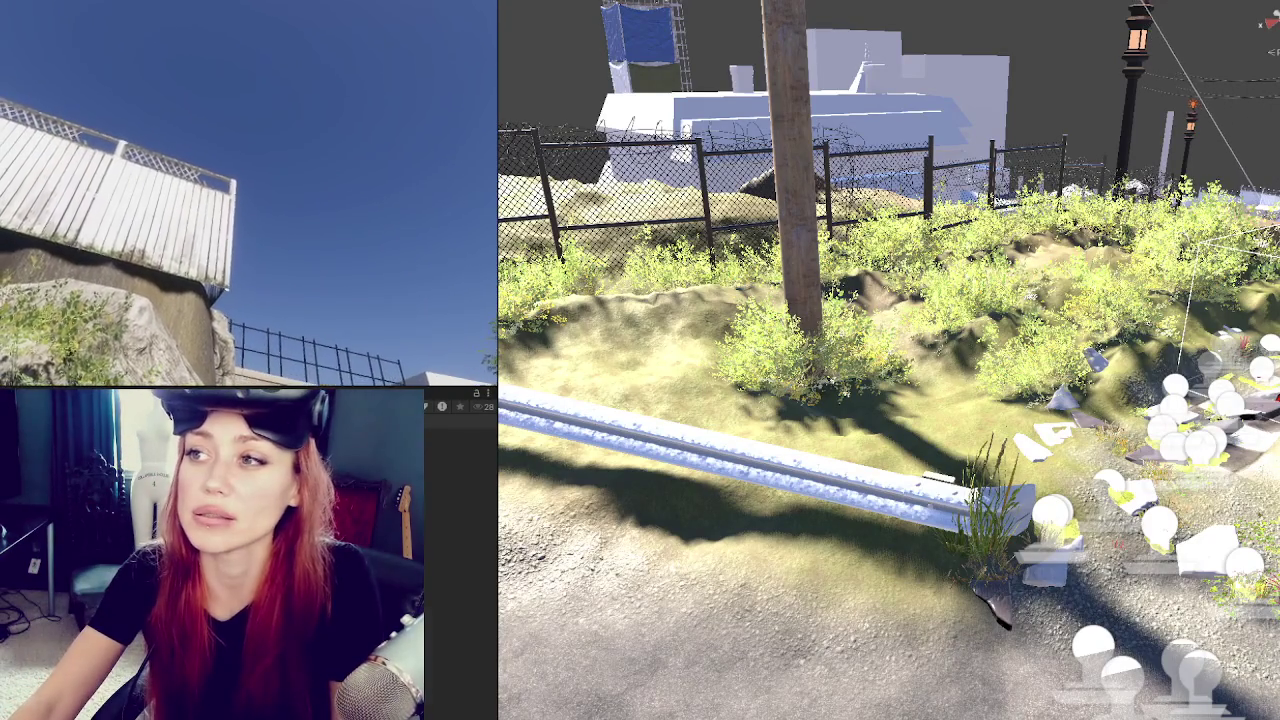
Frame the VR rig beside the rug and chairs from a new viewing angle.
{"action": "key", "text": "f"}
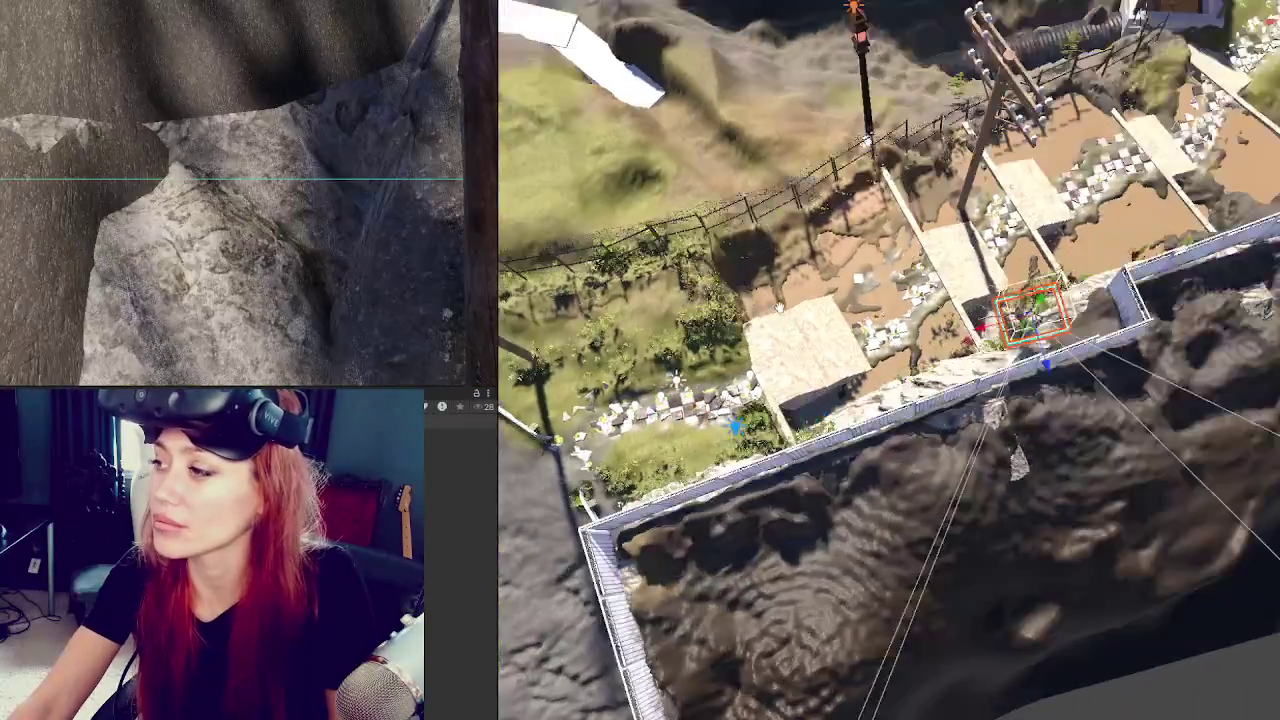
{"action": "left_click_drag", "start_coordinate": [780, 308], "coordinate": [656, 398]}
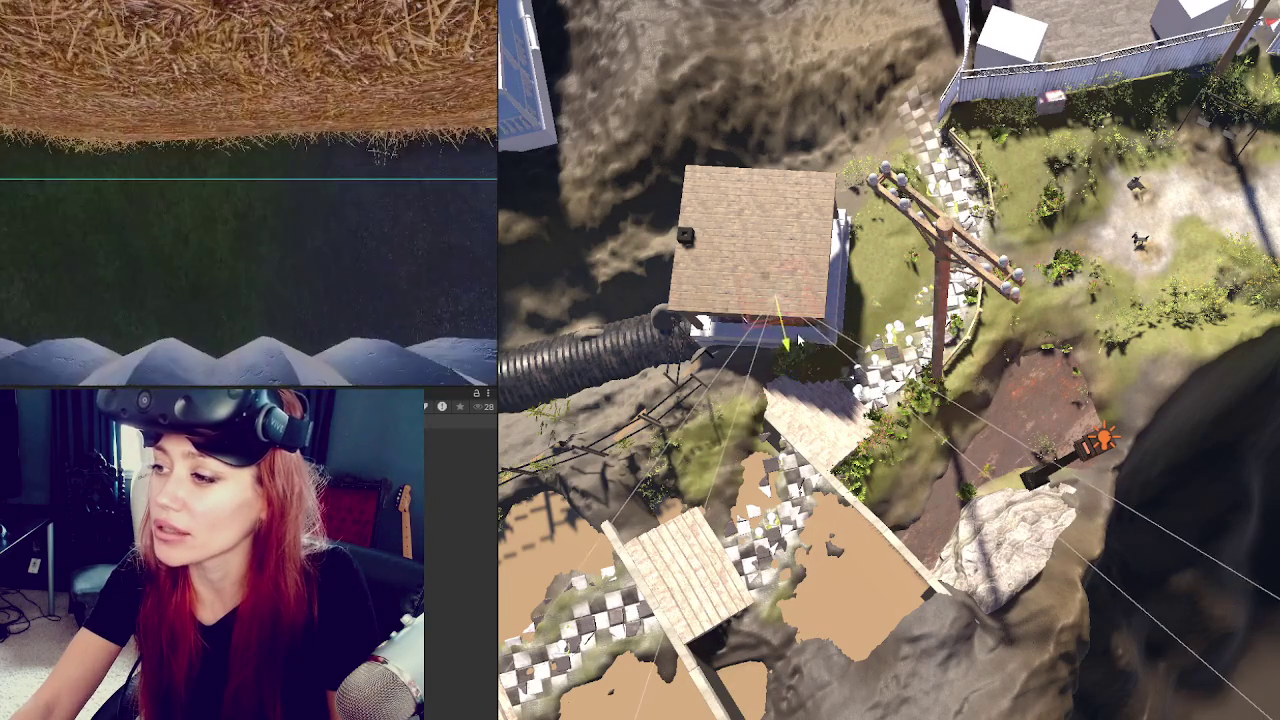
{"action": "key", "text": "f"}
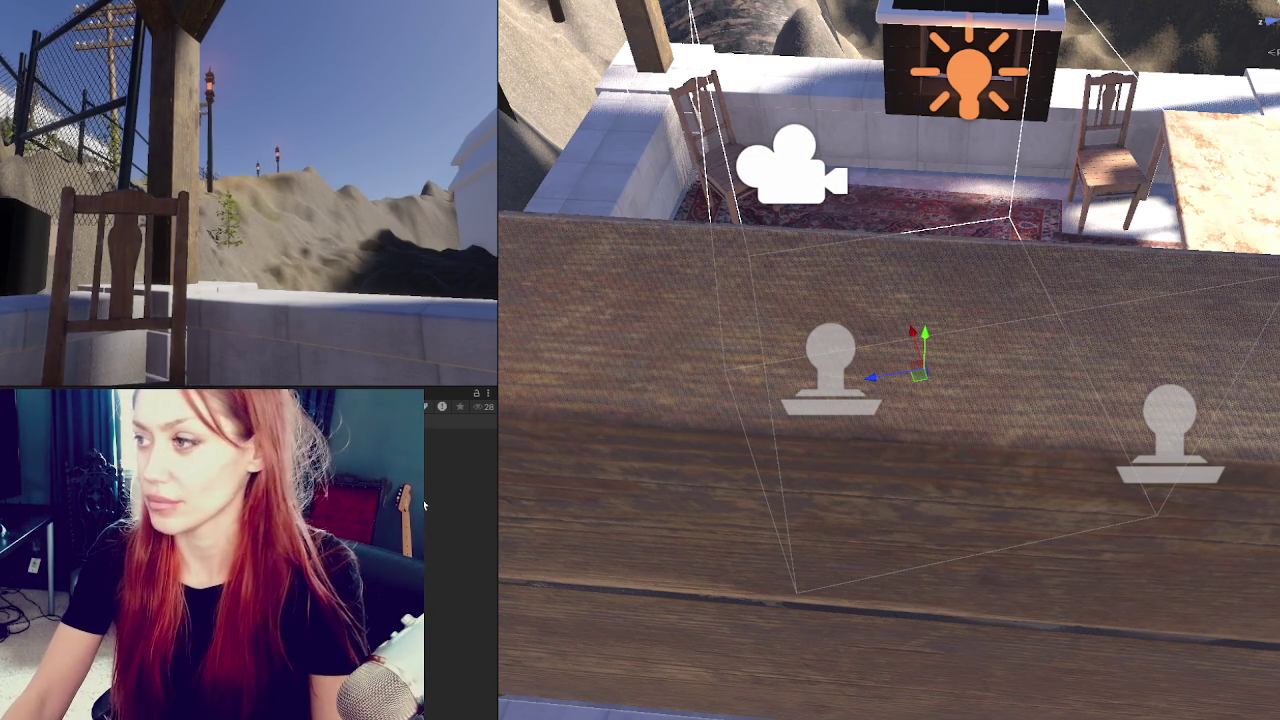
{"action": "scroll", "coordinate": [1040, 243], "scroll_direction": "down", "scroll_amount": 10}
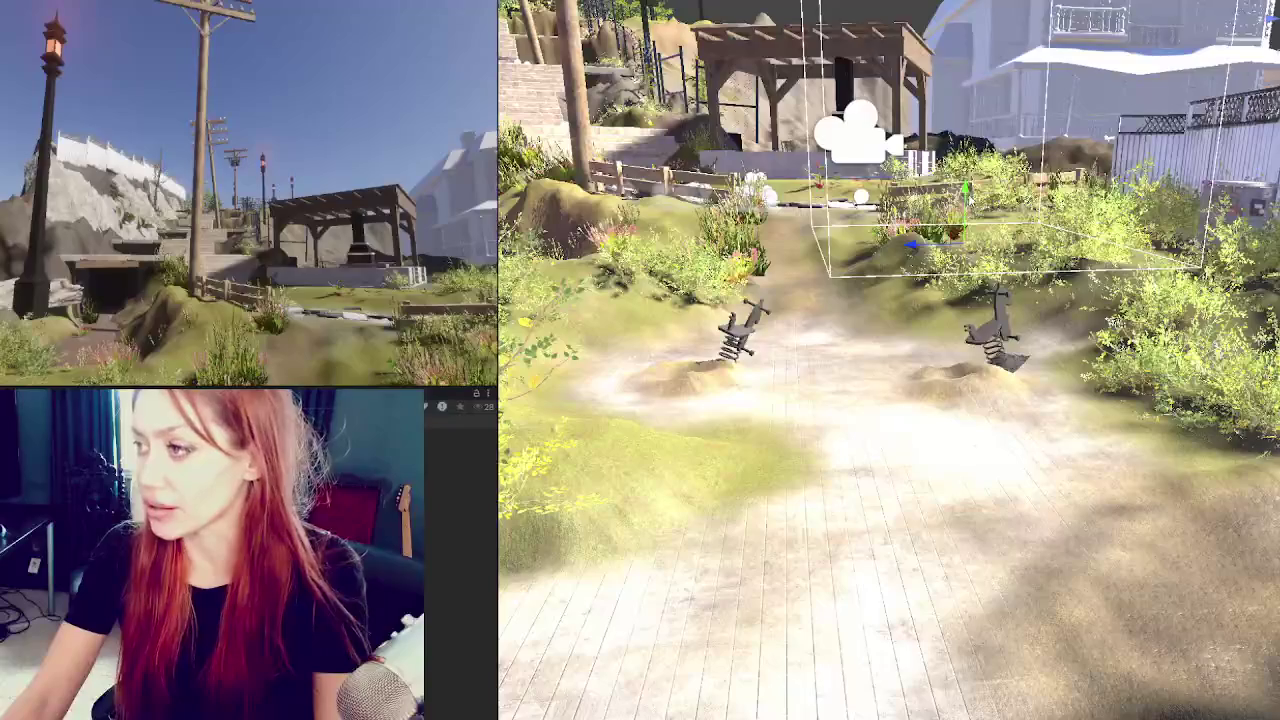
Move the camera down onto the path by the spring riders, nudging it up-left.
{"action": "mouse_move", "coordinate": [965, 215]}
{"action": "left_mouse_down"}
{"action": "mouse_move", "coordinate": [965, 422]}
{"action": "mouse_move", "coordinate": [975, 405]}
{"action": "left_mouse_up"}
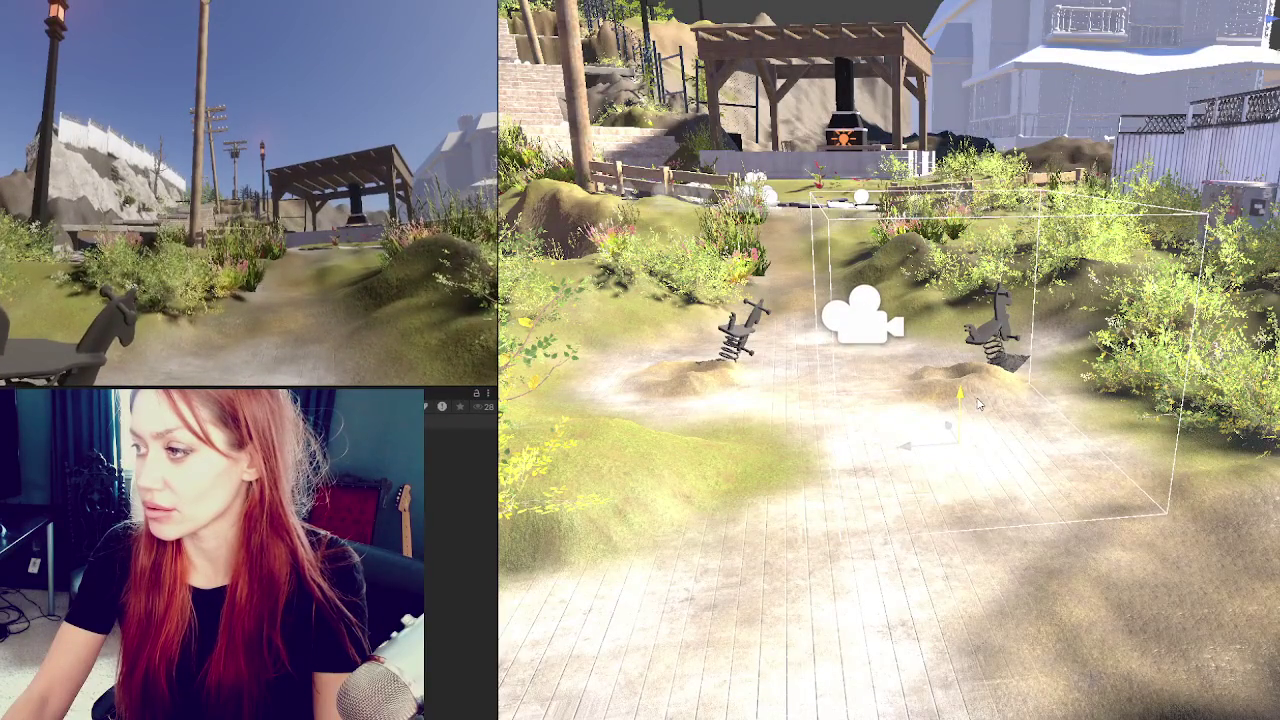
{"action": "left_click_drag", "start_coordinate": [950, 437], "coordinate": [941, 425]}
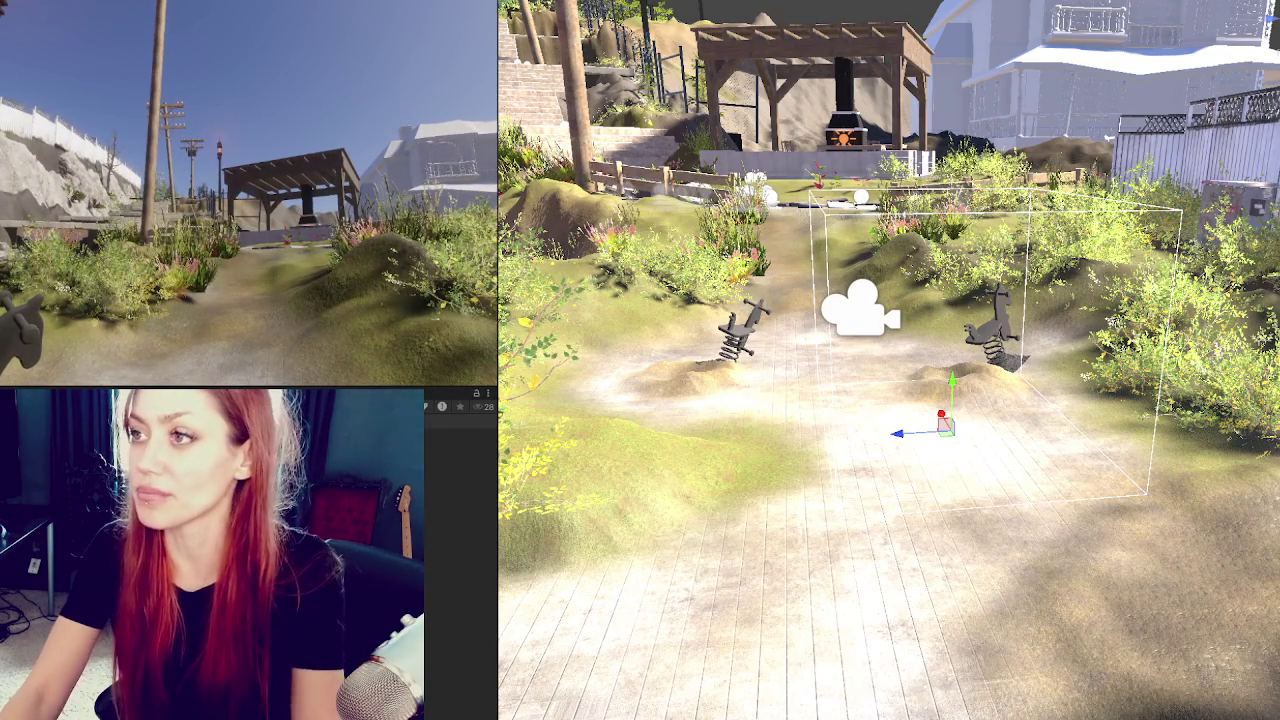
{"action": "left_click", "coordinate": [935, 428]}
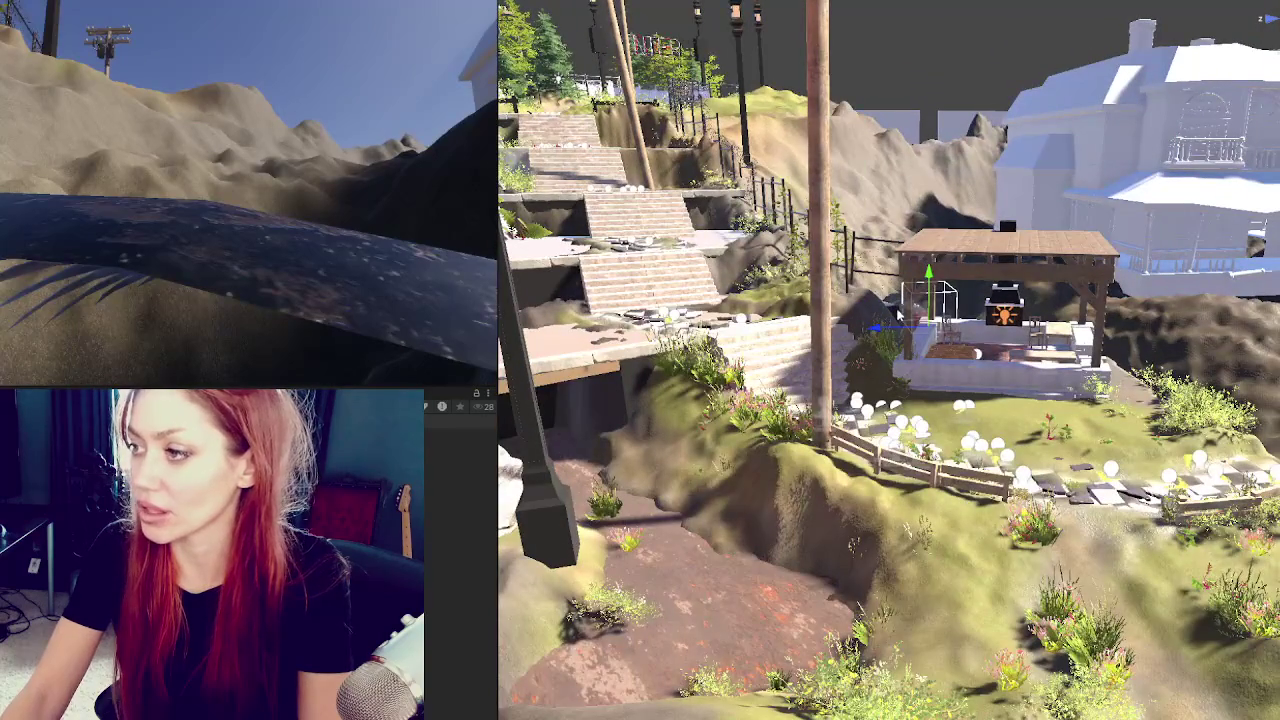
Frame the stairs camera and move it down the stairs, closer to the ground.
{"action": "left_click", "coordinate": [686, 241]}
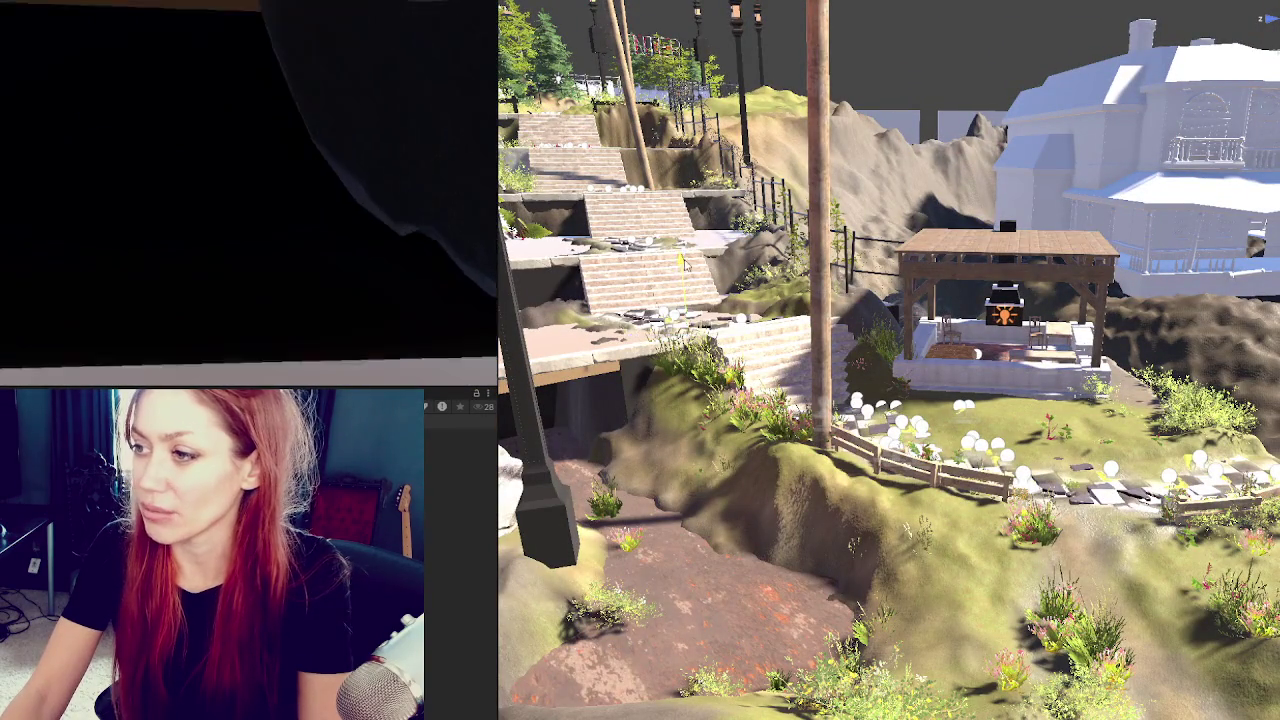
{"action": "key", "text": "f"}
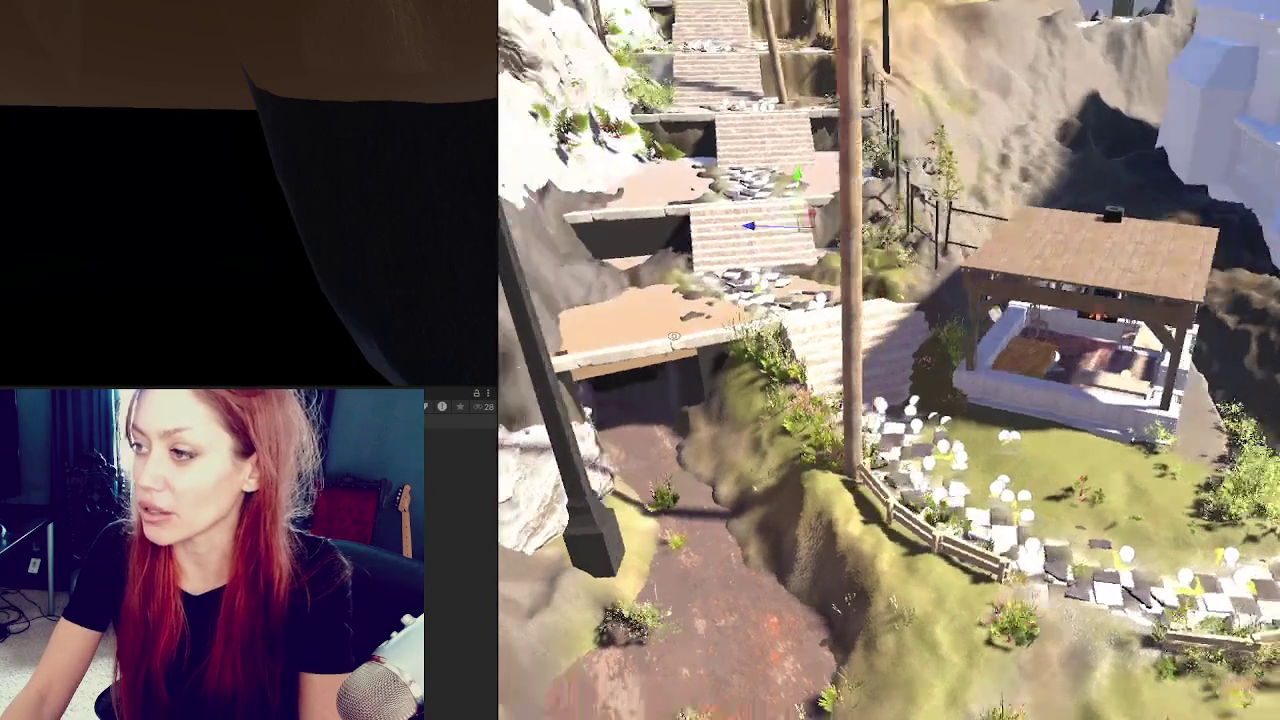
{"action": "mouse_move", "coordinate": [803, 220]}
{"action": "left_mouse_down"}
{"action": "mouse_move", "coordinate": [742, 290]}
{"action": "mouse_move", "coordinate": [778, 243]}
{"action": "mouse_move", "coordinate": [770, 270]}
{"action": "mouse_move", "coordinate": [765, 245]}
{"action": "mouse_move", "coordinate": [788, 205]}
{"action": "left_mouse_up"}
{"action": "key", "text": "f"}
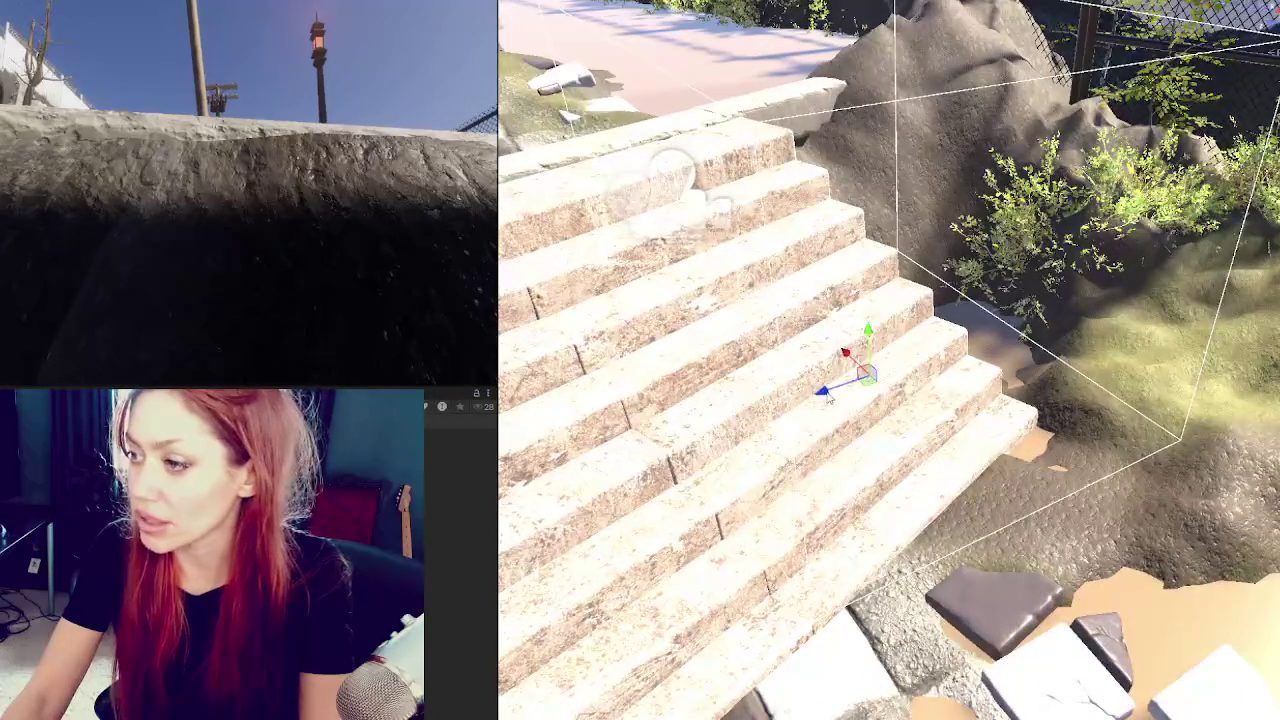
{"action": "mouse_move", "coordinate": [843, 380]}
{"action": "left_mouse_down"}
{"action": "mouse_move", "coordinate": [601, 443]}
{"action": "mouse_move", "coordinate": [686, 430]}
{"action": "mouse_move", "coordinate": [757, 357]}
{"action": "mouse_move", "coordinate": [723, 409]}
{"action": "mouse_move", "coordinate": [765, 375]}
{"action": "mouse_move", "coordinate": [766, 351]}
{"action": "left_mouse_up"}
{"action": "left_click_drag", "start_coordinate": [768, 345], "coordinate": [843, 385]}
{"action": "scroll", "coordinate": [843, 385], "scroll_direction": "down", "scroll_amount": 5}
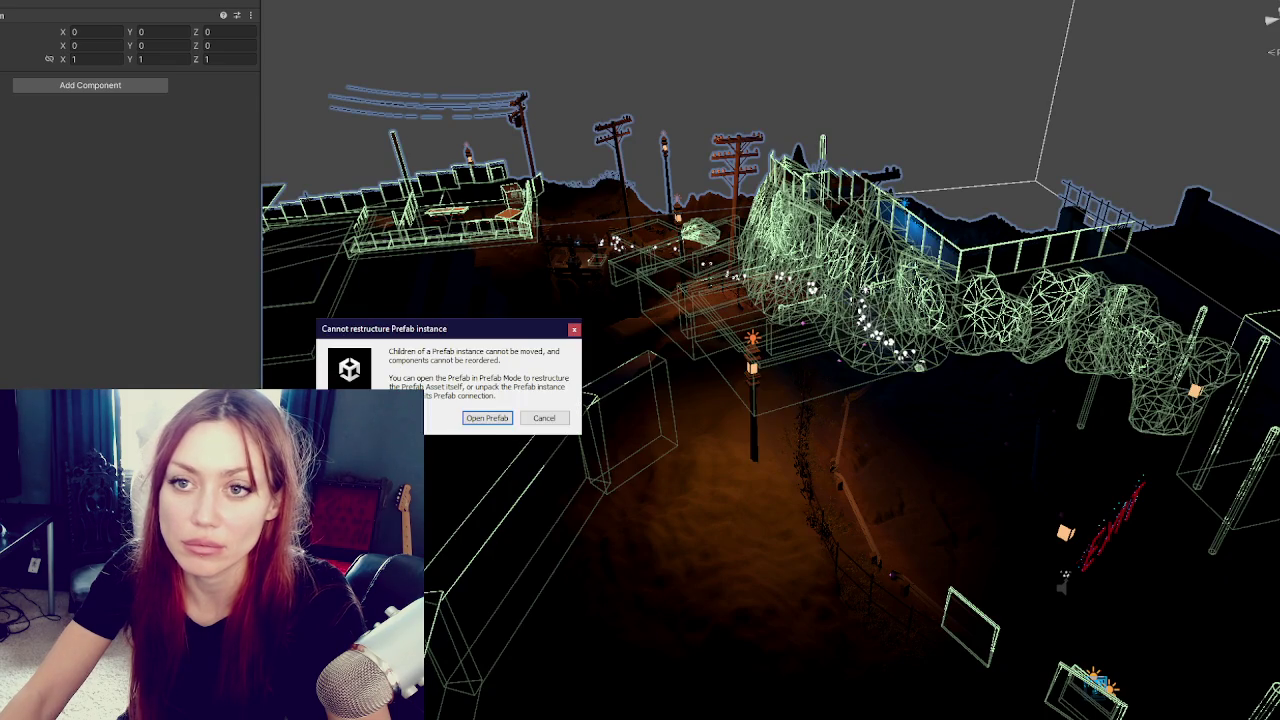
Dismiss the restructure warning and unpack the environment prefab instance.
{"action": "left_click", "coordinate": [490, 421]}
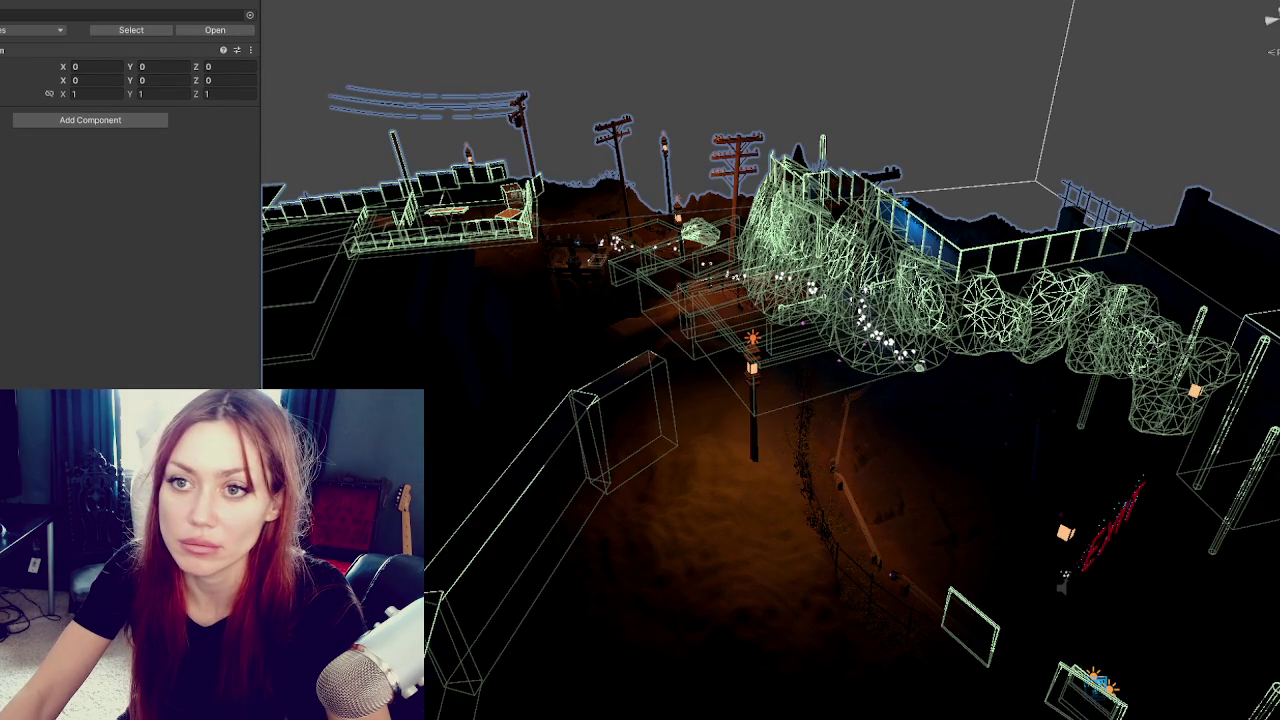
{"action": "right_click", "coordinate": [10, 270]}
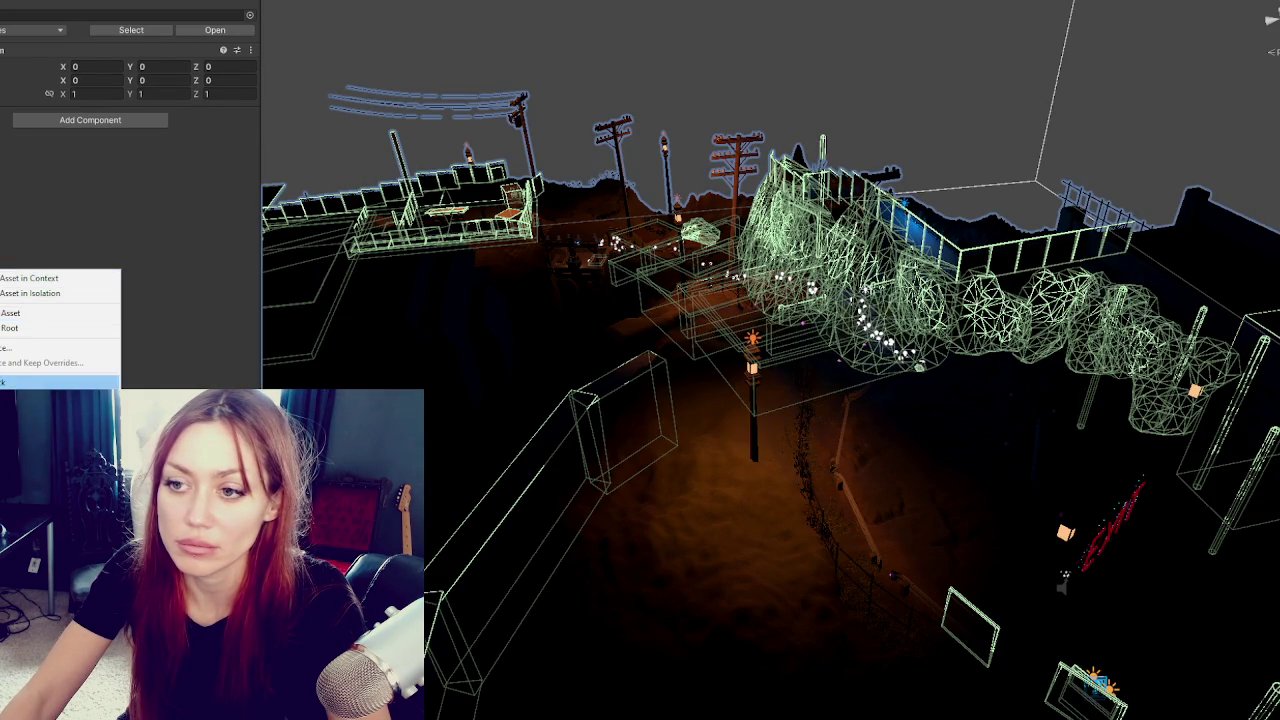
{"action": "left_click", "coordinate": [60, 381]}
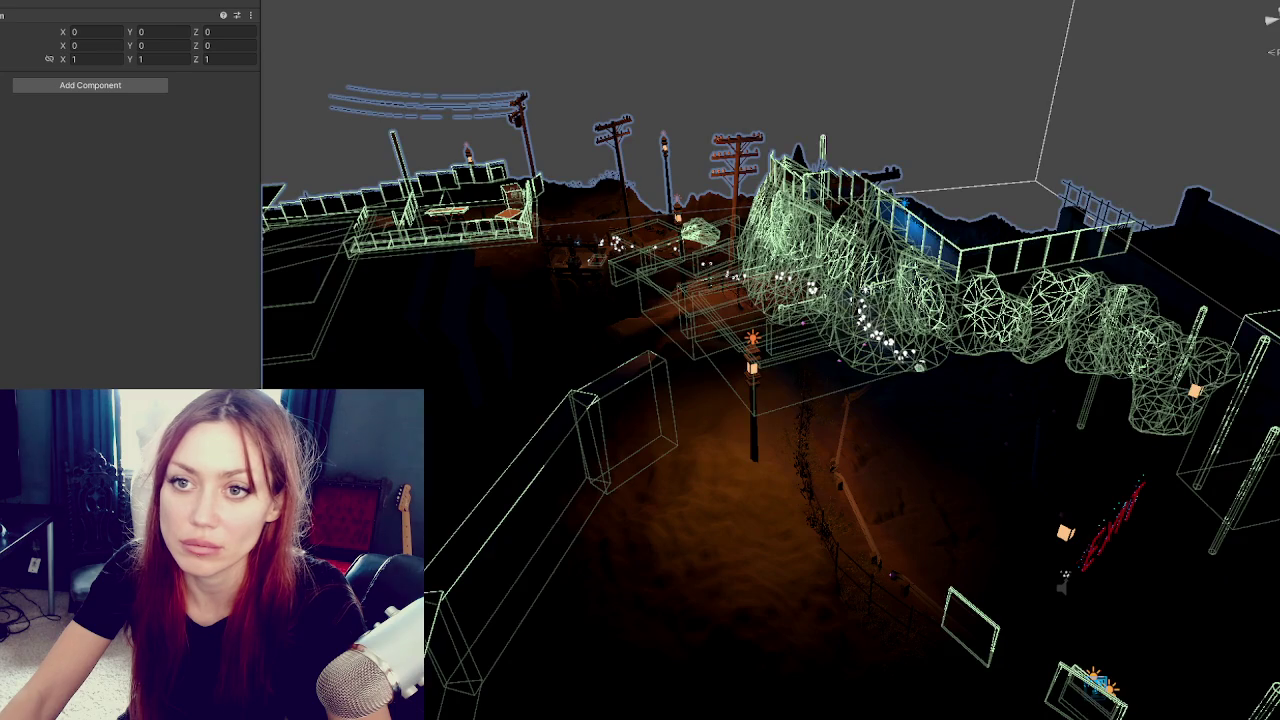
Adjust the Hierarchy selection, add a new empty GameObject, then delete the selection.
{"action": "key", "text": "ctrl+shift+d"}
{"action": "key", "text": "ctrl+z"}
{"action": "key", "text": "ctrl+z"}
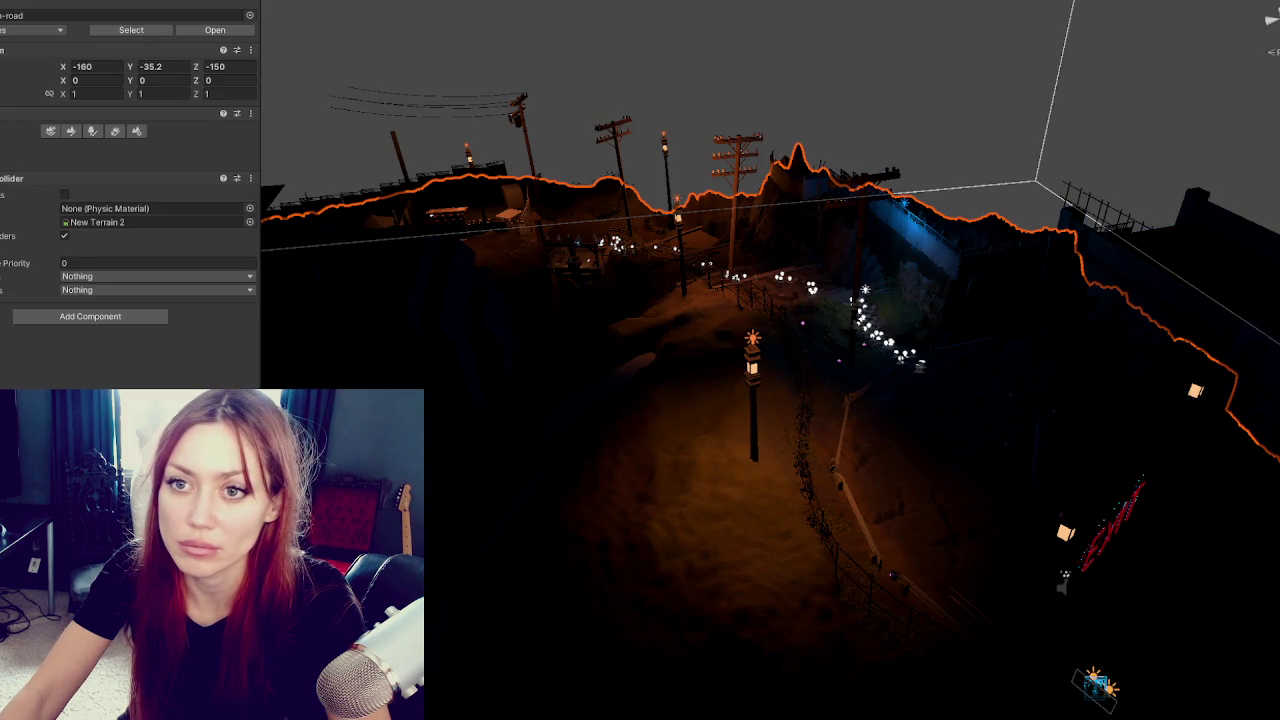
{"action": "key", "text": "ctrl+shift+d"}
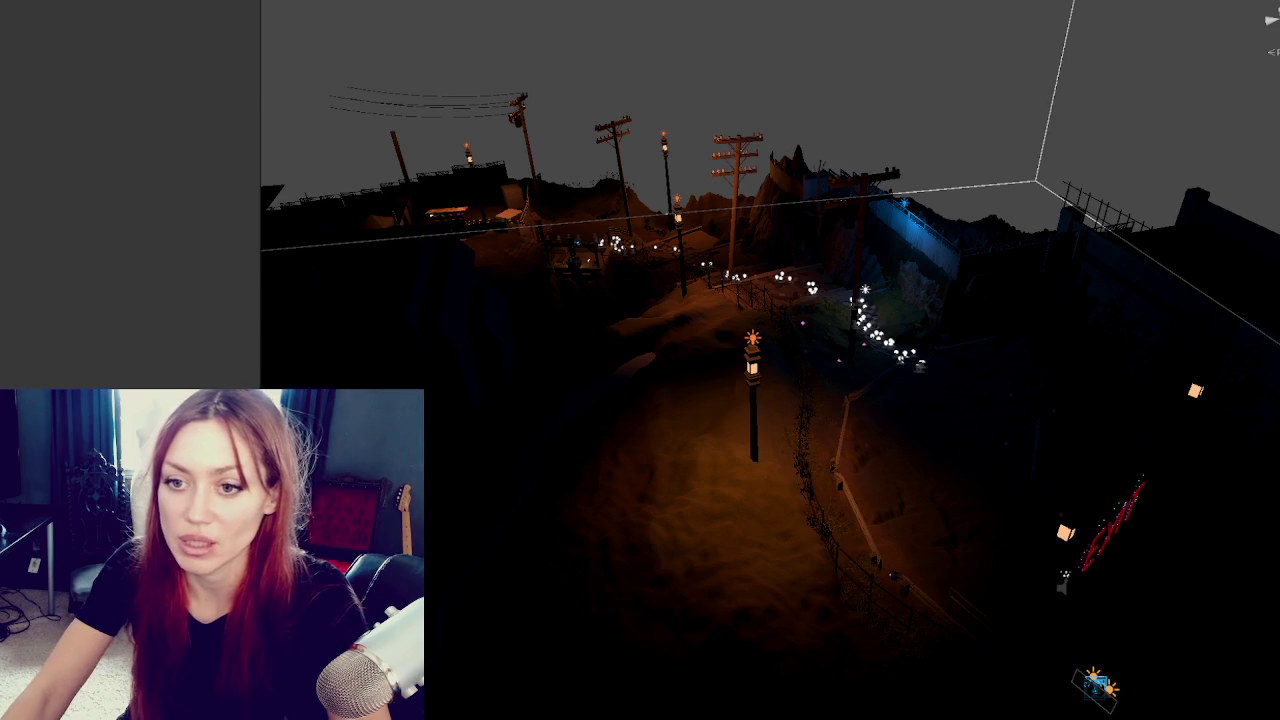
{"action": "key", "text": "ctrl+shift+n"}
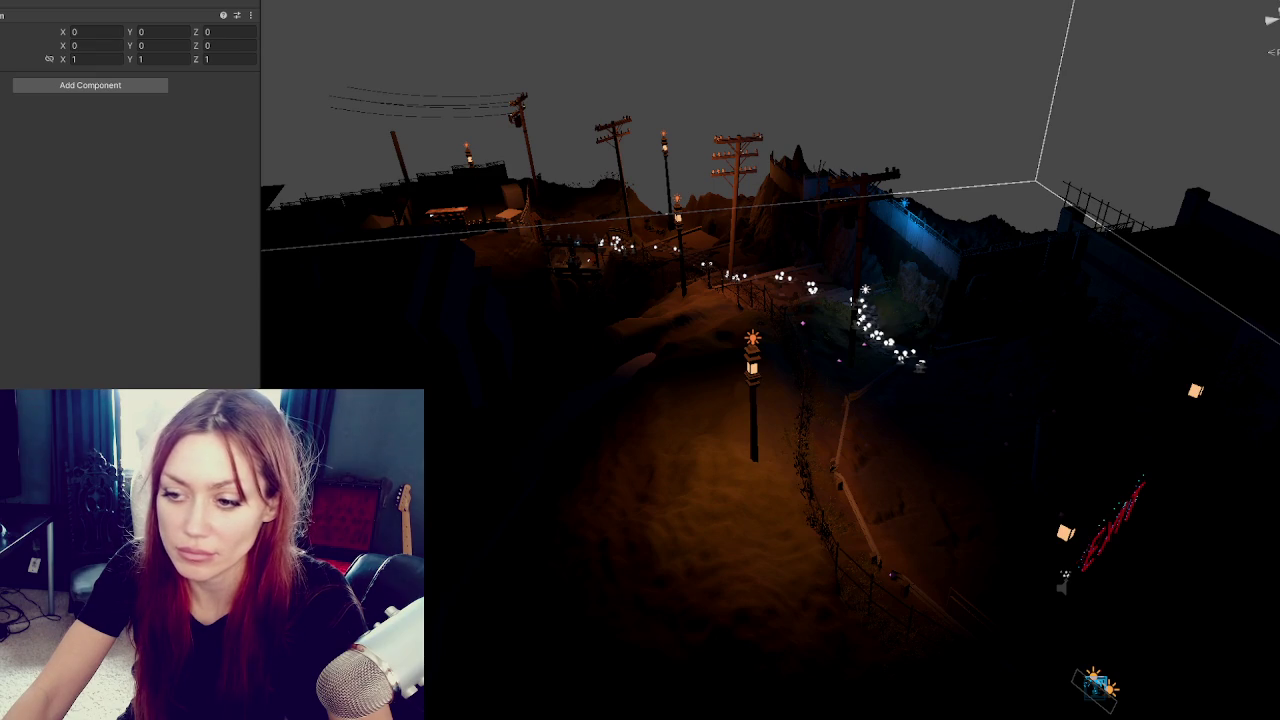
{"action": "key", "text": "Delete"}
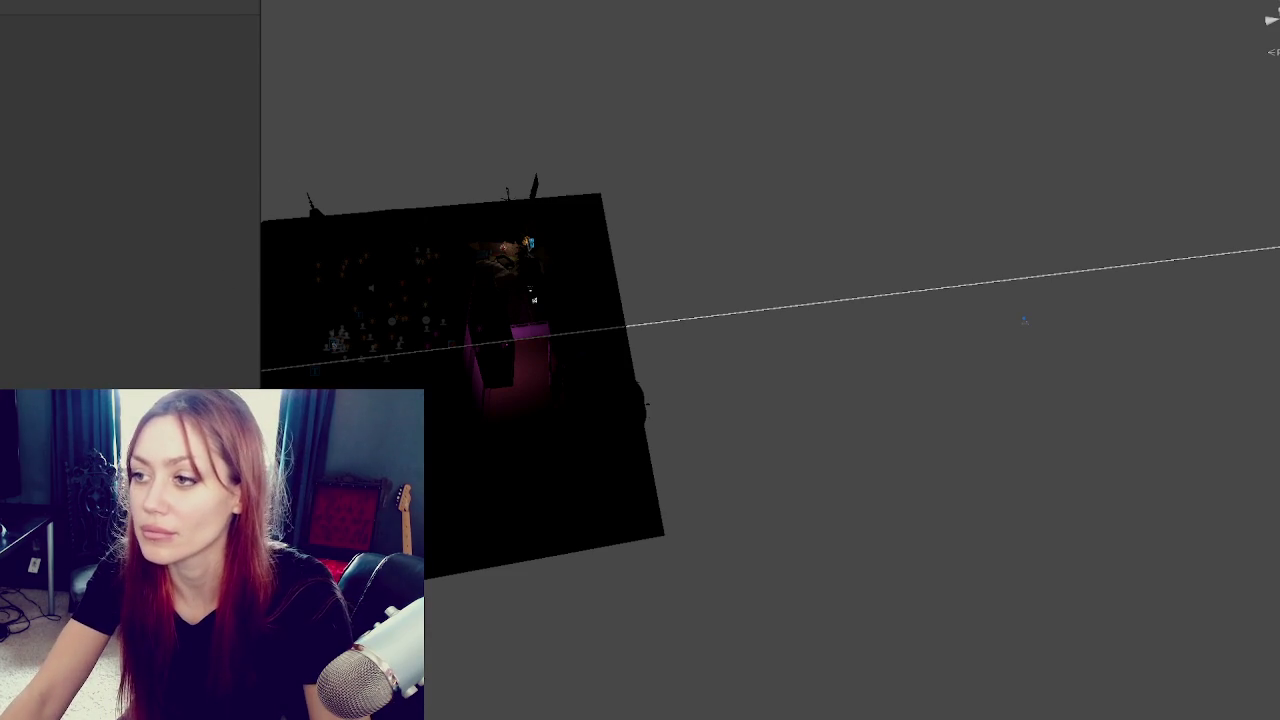
Select the whole level model and hide its geometry, leaving only the props.
{"action": "scroll", "coordinate": [564, 368], "scroll_direction": "up", "scroll_amount": 1}
{"action": "scroll", "coordinate": [564, 368], "scroll_direction": "up", "scroll_amount": 5}
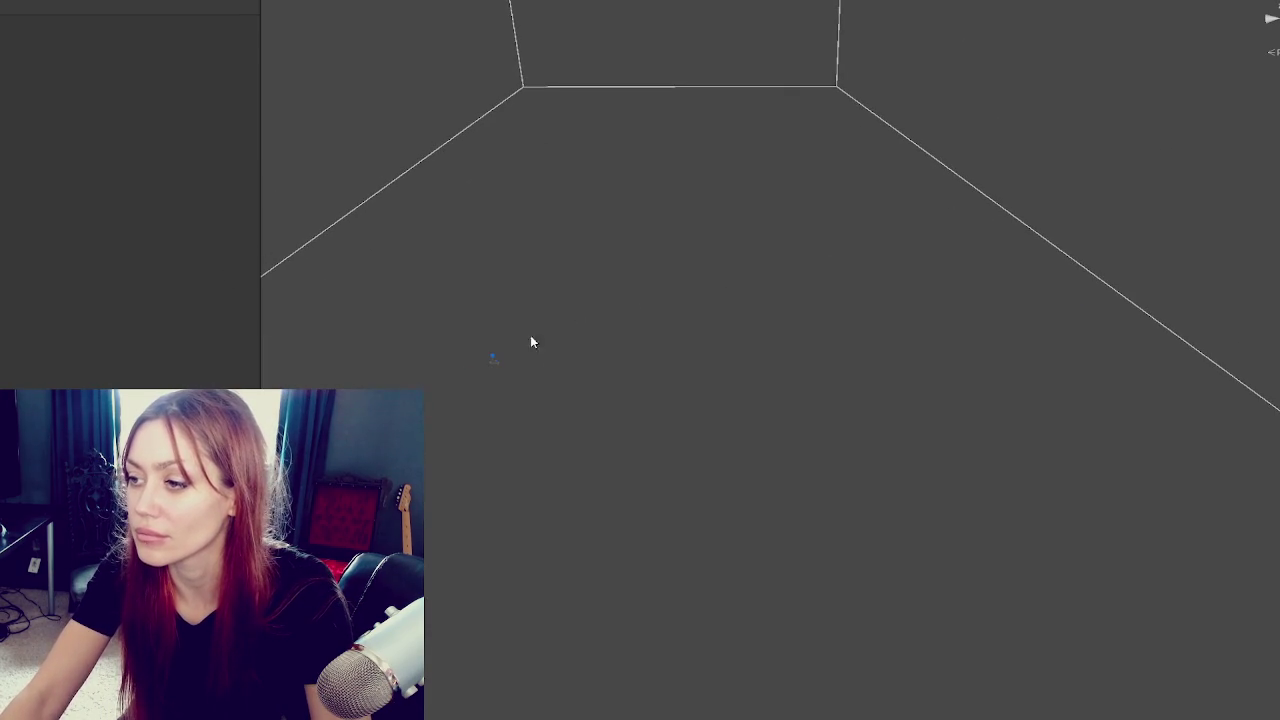
{"action": "left_click_drag", "start_coordinate": [591, 616], "coordinate": [846, 249]}
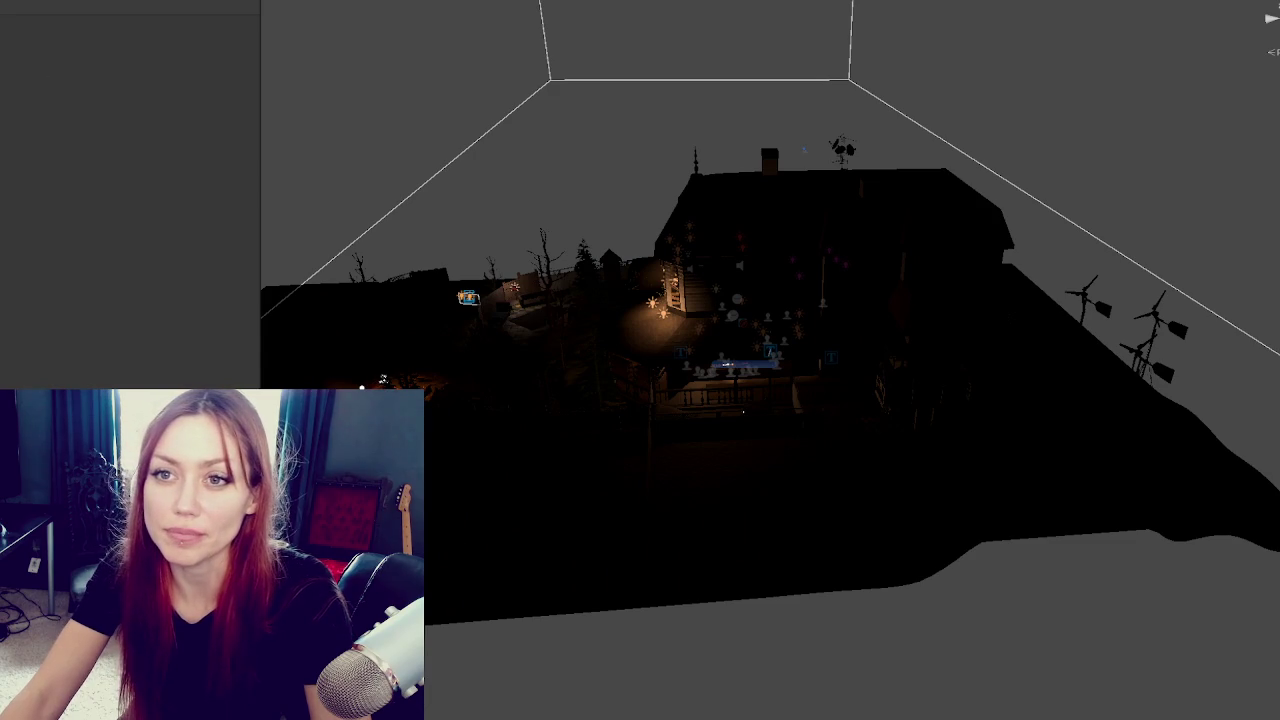
{"action": "left_click", "coordinate": [760, 420]}
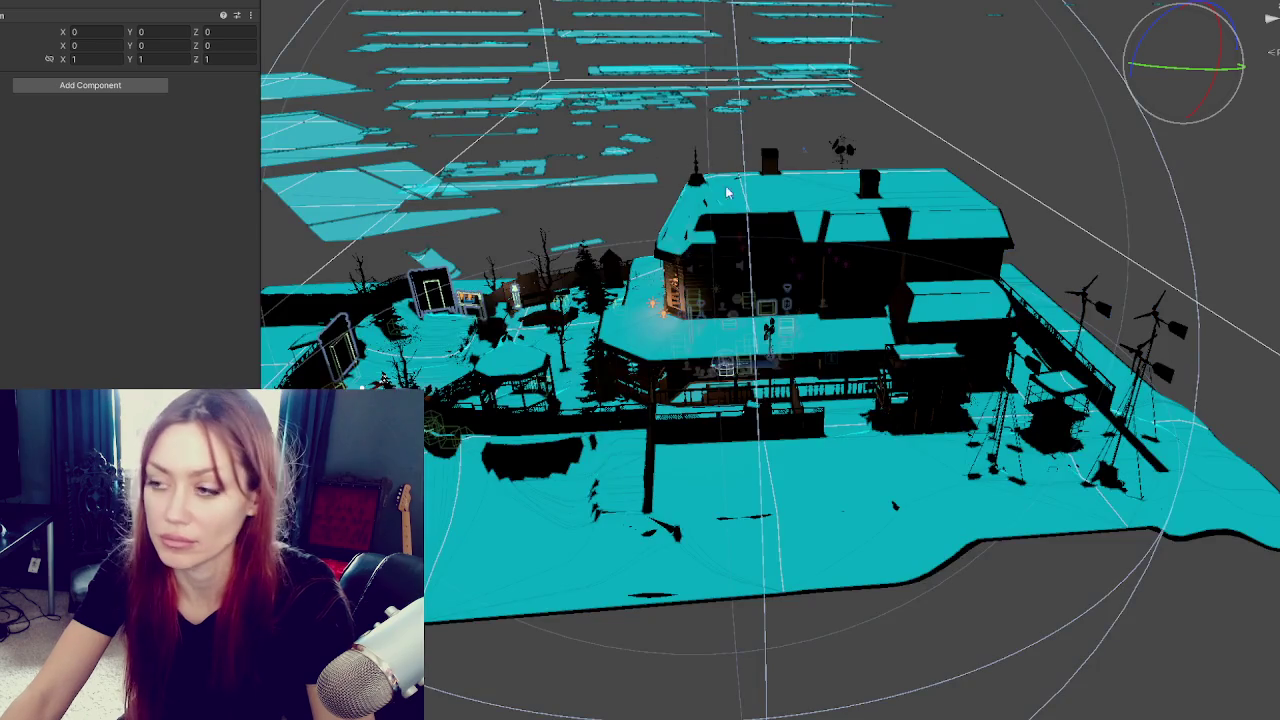
{"action": "scroll", "coordinate": [771, 341], "scroll_direction": "up", "scroll_amount": 5}
{"action": "key", "text": "h"}
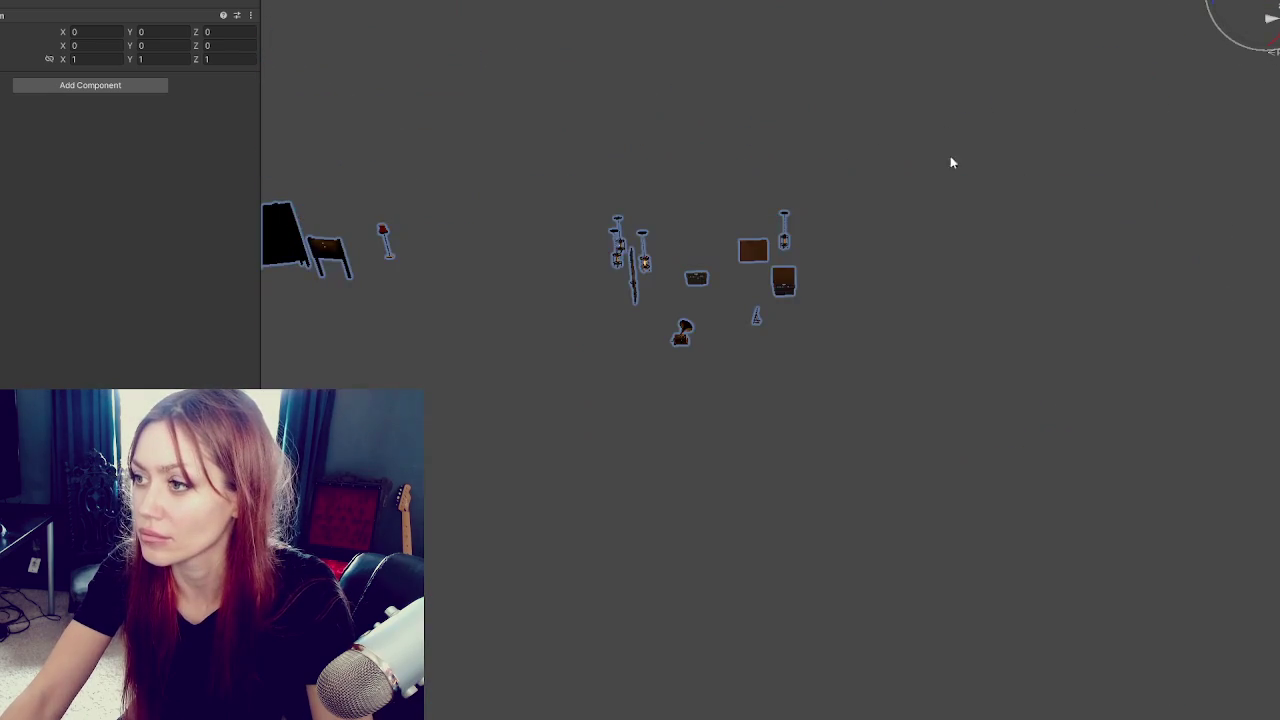
Inspect the props from an oblique angle, then clear the selection to restore the environment.
{"action": "scroll", "coordinate": [916, 309], "scroll_direction": "up", "scroll_amount": 4}
{"action": "mouse_move", "coordinate": [955, 338]}
{"action": "left_mouse_down"}
{"action": "mouse_move", "coordinate": [979, 300]}
{"action": "mouse_move", "coordinate": [1060, 296]}
{"action": "left_mouse_up"}
{"action": "scroll", "coordinate": [1060, 296], "scroll_direction": "down", "scroll_amount": 3}
{"action": "scroll", "coordinate": [897, 294], "scroll_direction": "down", "scroll_amount": 2}
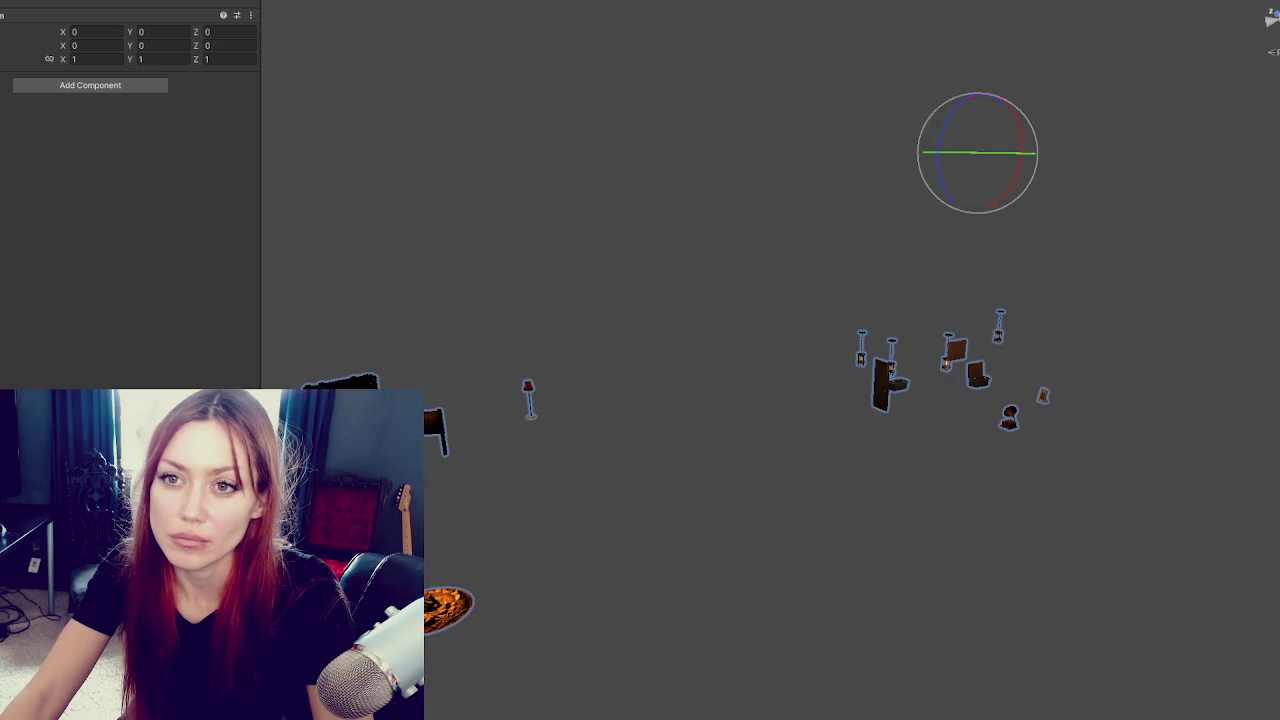
{"action": "left_click", "coordinate": [480, 115]}
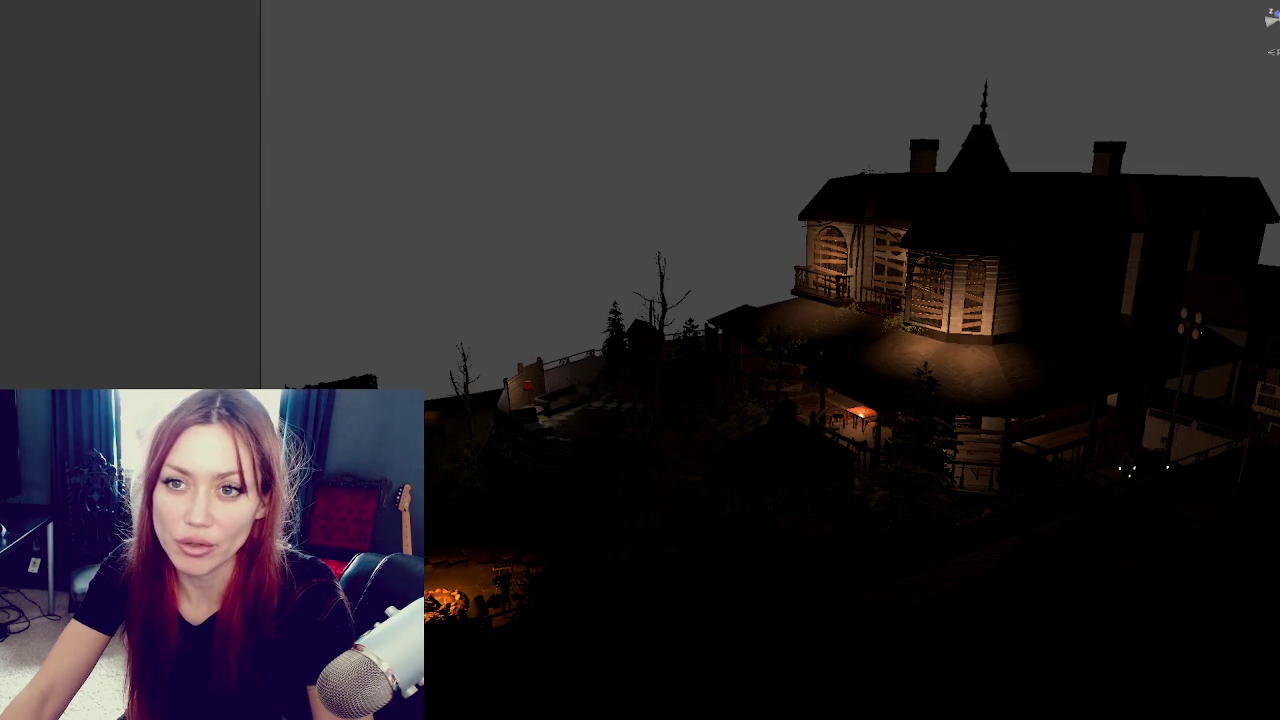
Select the house model, working up to the whole house environment root.
{"action": "left_click", "coordinate": [950, 280]}
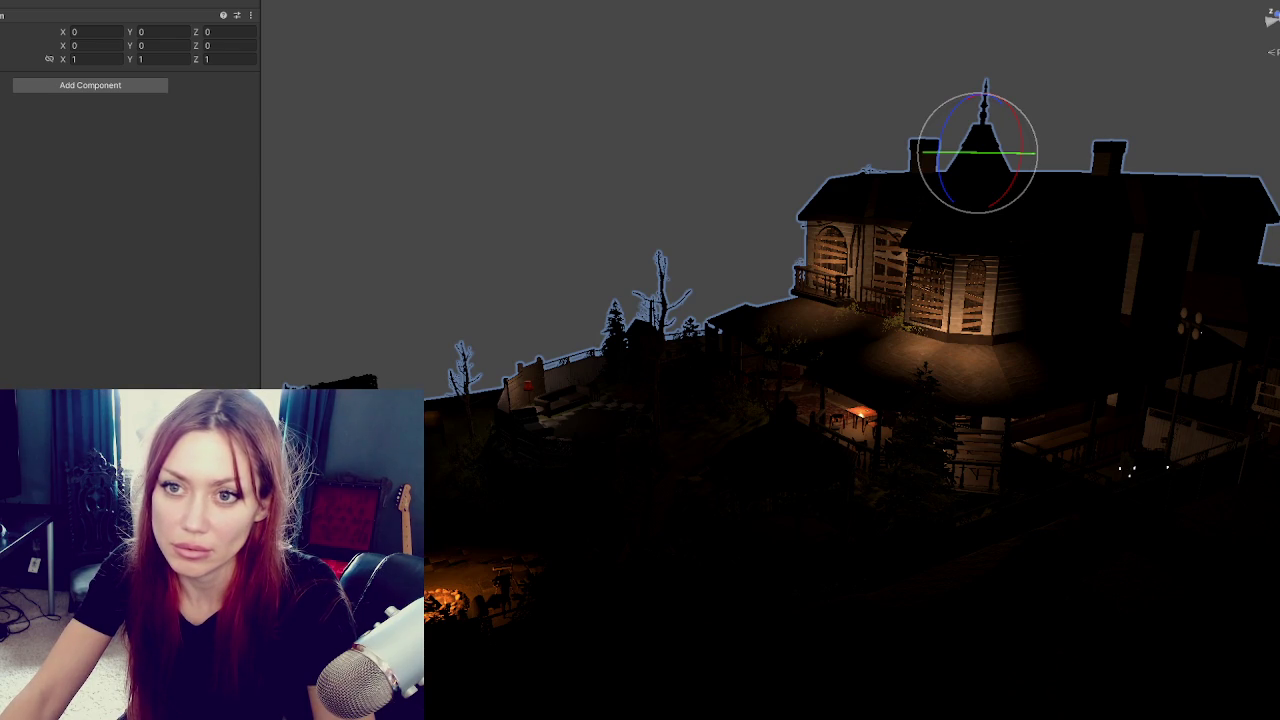
{"action": "left_click", "coordinate": [1000, 340]}
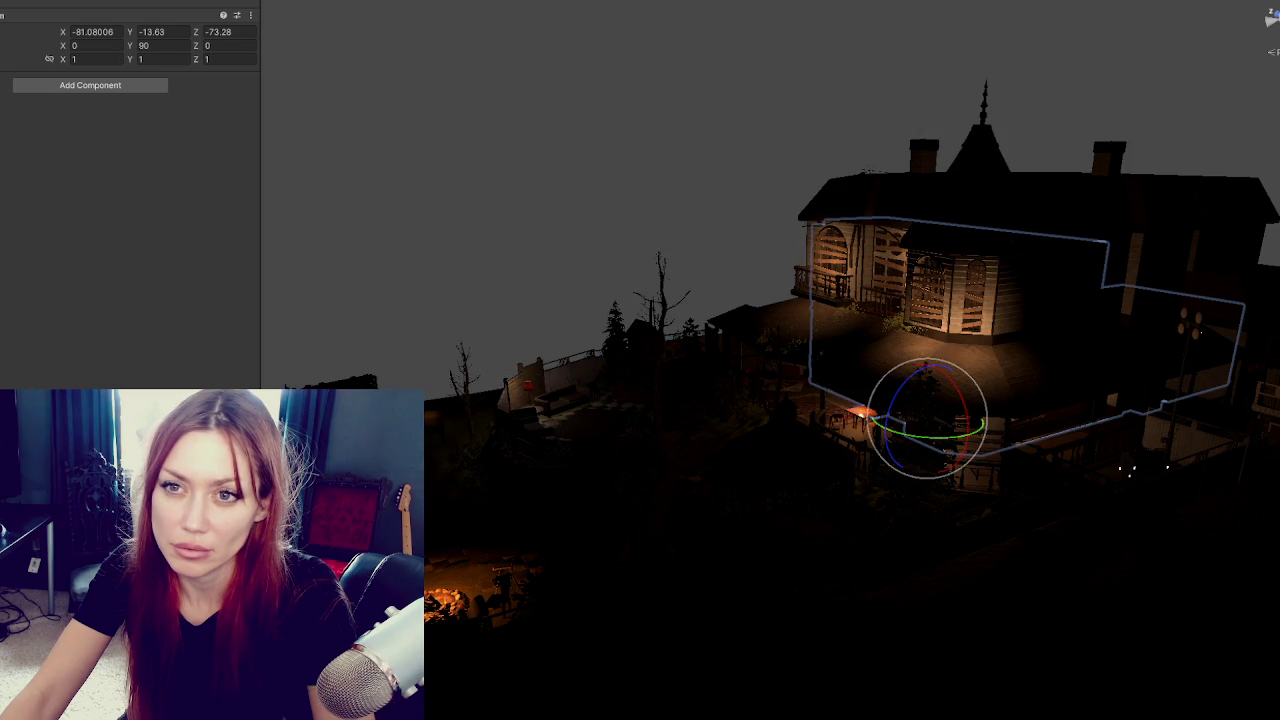
{"action": "left_click", "coordinate": [1000, 340]}
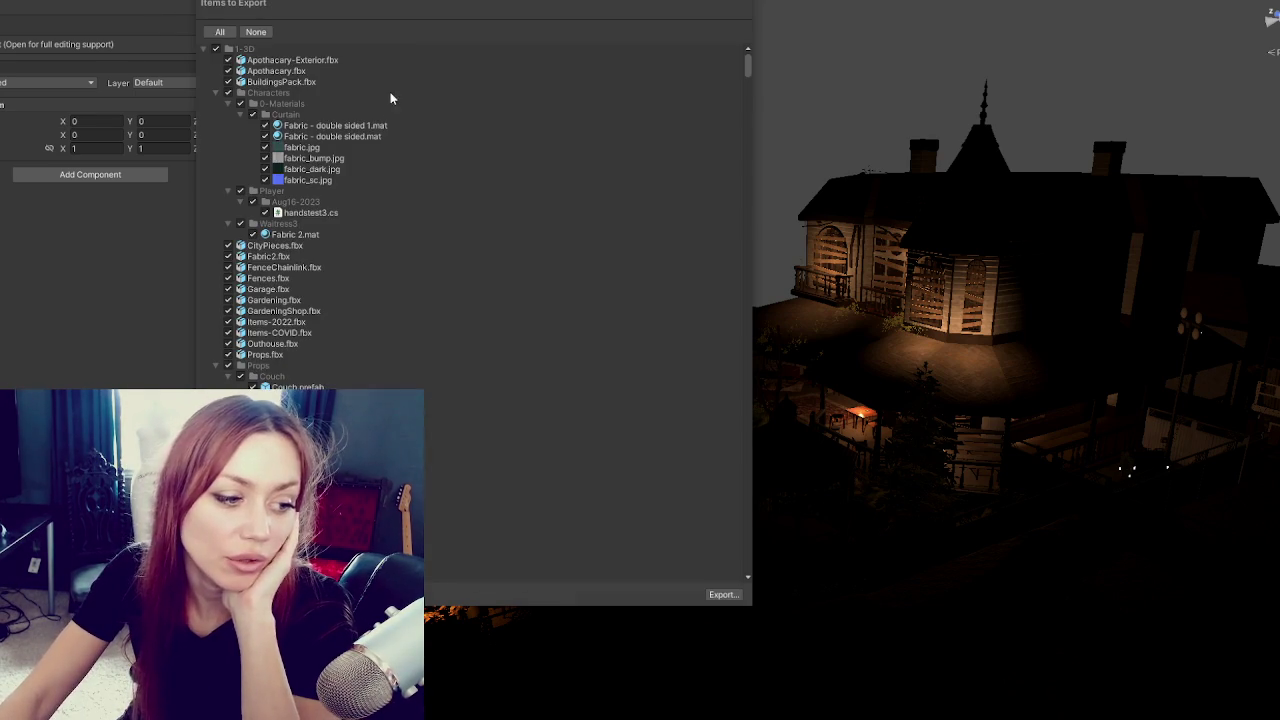
Collapse the Characters, Props, 3-Images, 5-Imports, 7-Scripts and 8-Prefabs folders in the export list.
{"action": "left_click", "coordinate": [215, 92]}
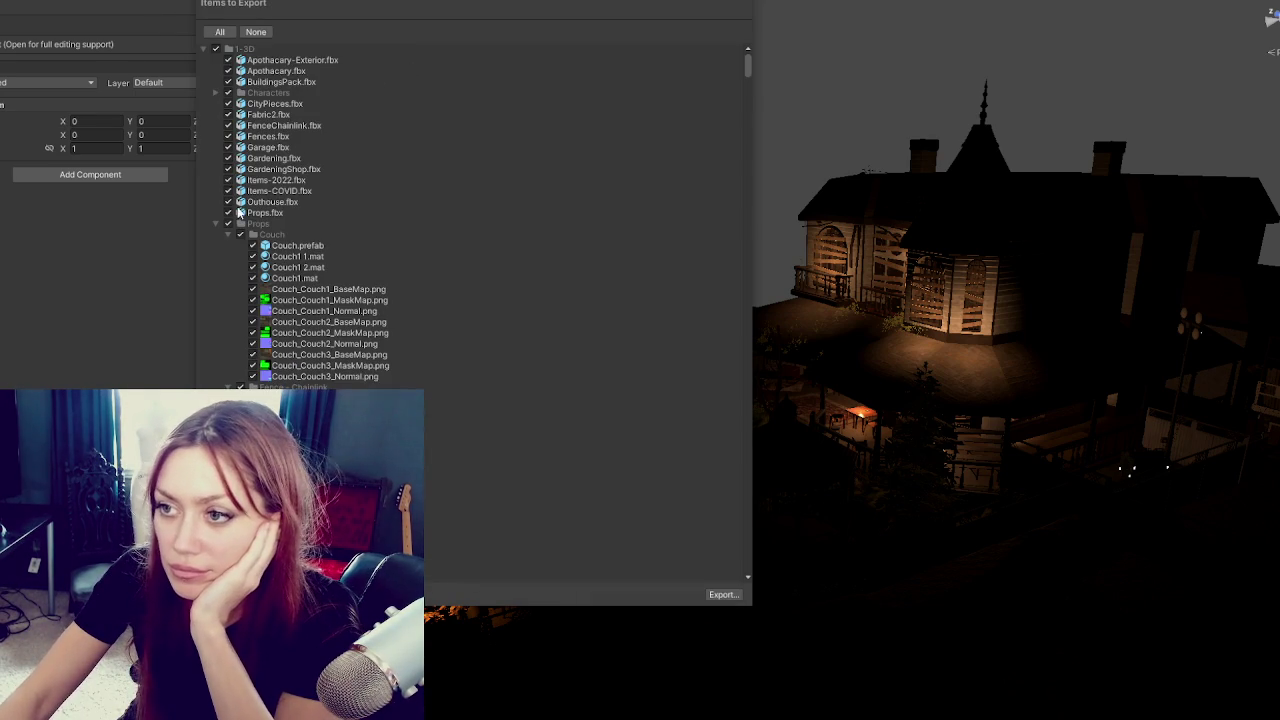
{"action": "left_click", "coordinate": [211, 224]}
{"action": "left_click", "coordinate": [212, 226]}
{"action": "left_click", "coordinate": [203, 311]}
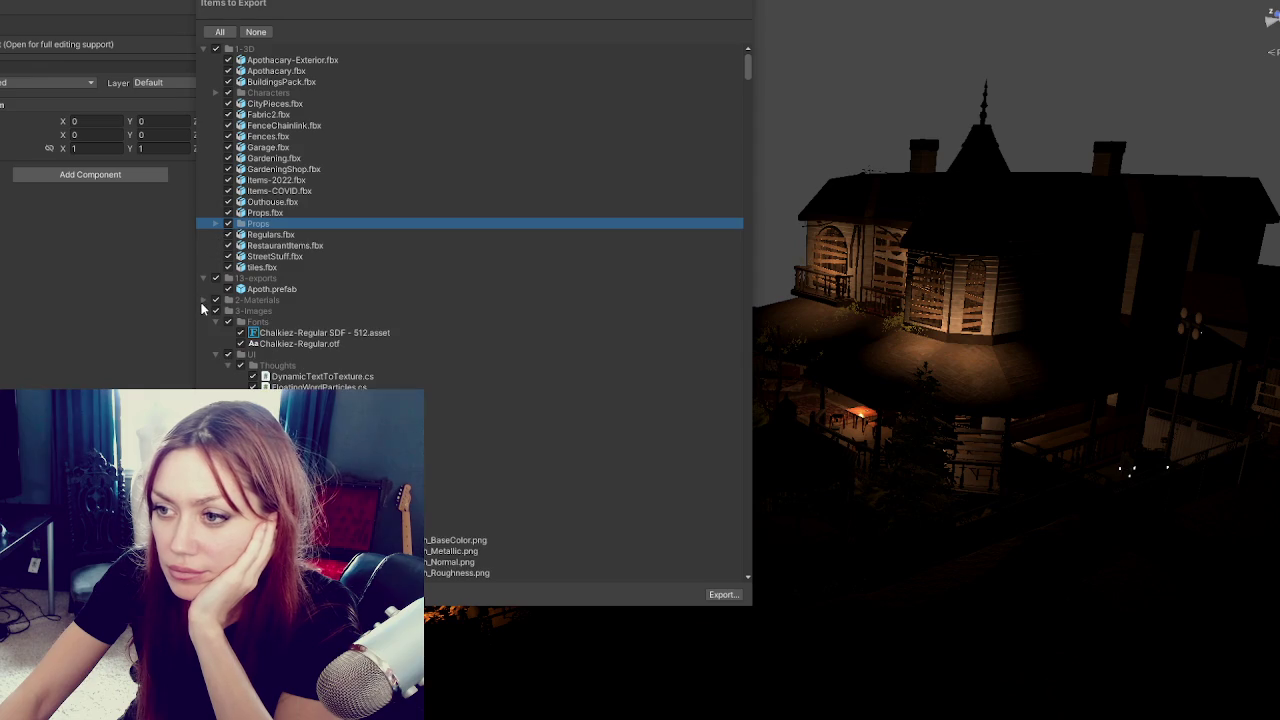
{"action": "left_click", "coordinate": [203, 322]}
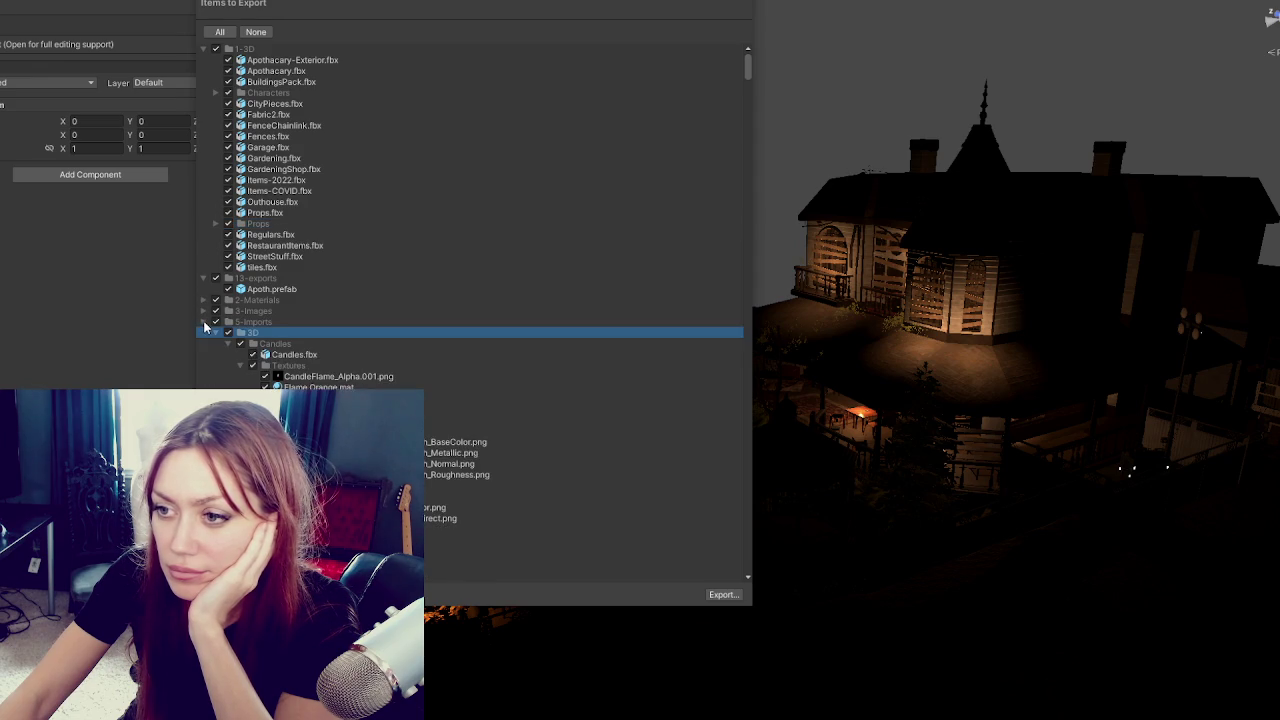
{"action": "left_click", "coordinate": [204, 333]}
{"action": "left_click", "coordinate": [204, 333]}
{"action": "left_click", "coordinate": [205, 344]}
{"action": "left_click", "coordinate": [205, 354]}
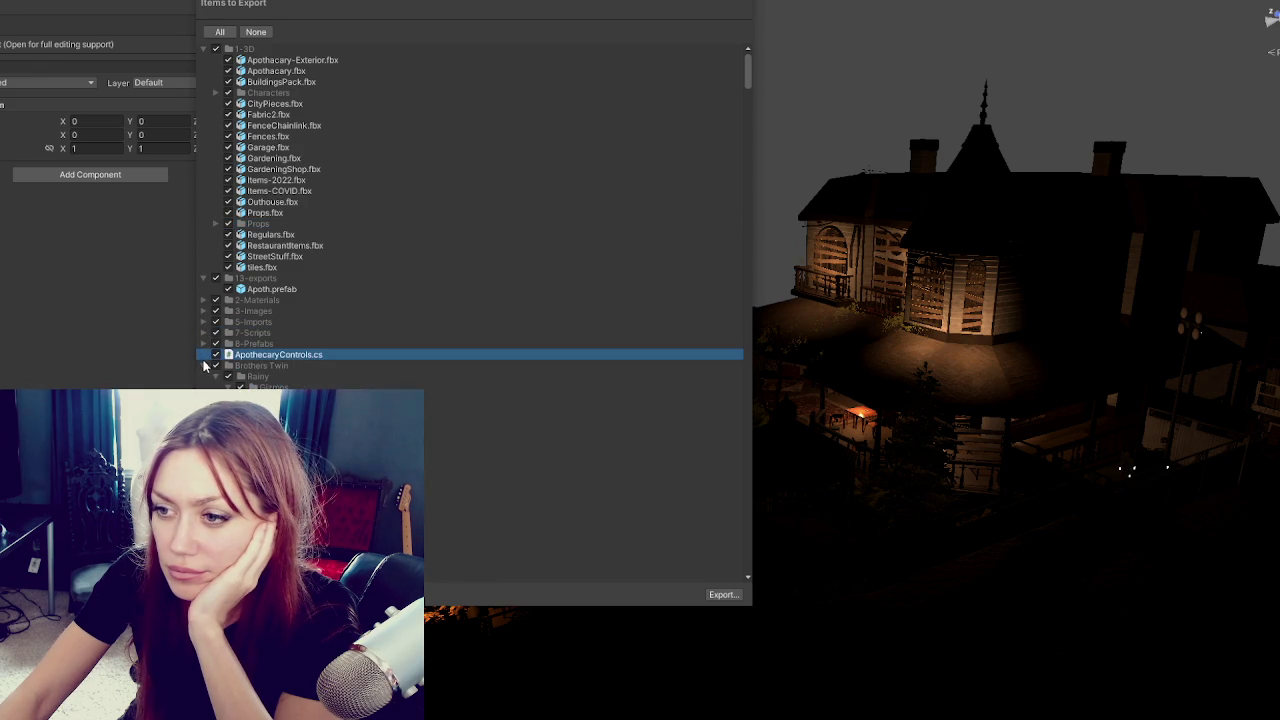
{"action": "left_click", "coordinate": [204, 365]}
{"action": "left_click", "coordinate": [203, 378]}
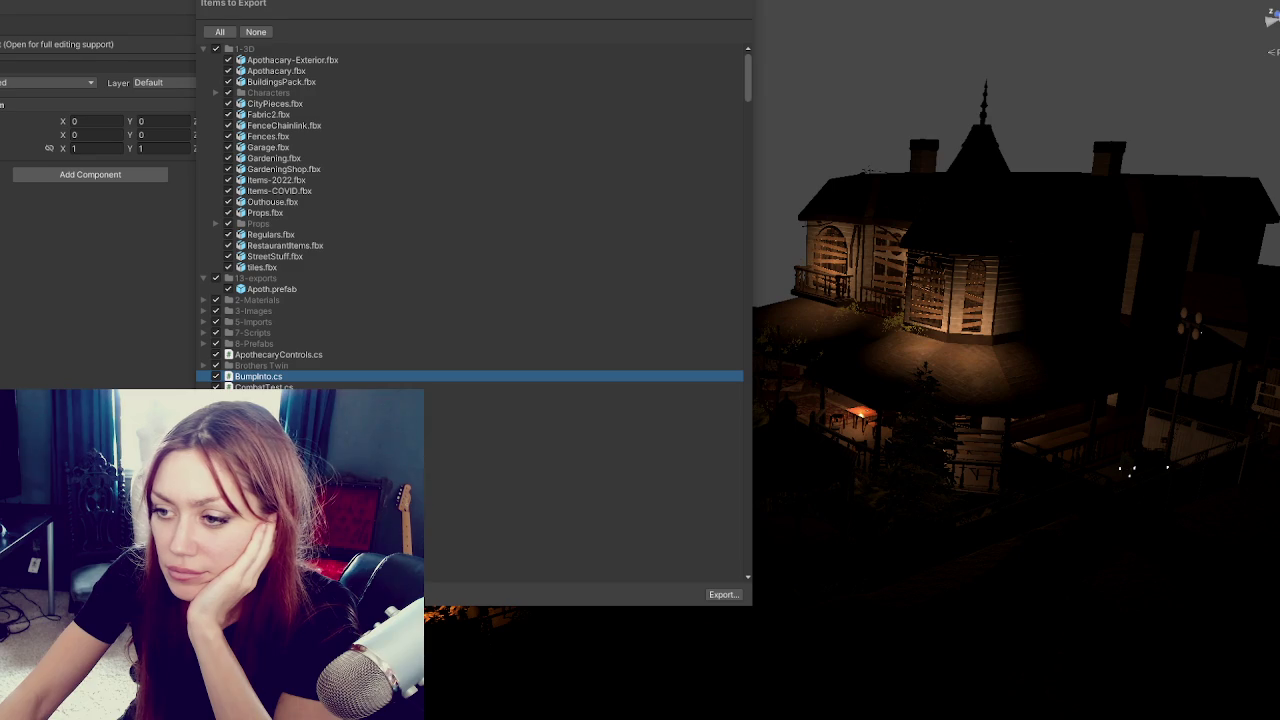
Select entries lower in the export list and scroll through the root-level items.
{"action": "left_click", "coordinate": [580, 506]}
{"action": "left_click", "coordinate": [580, 528]}
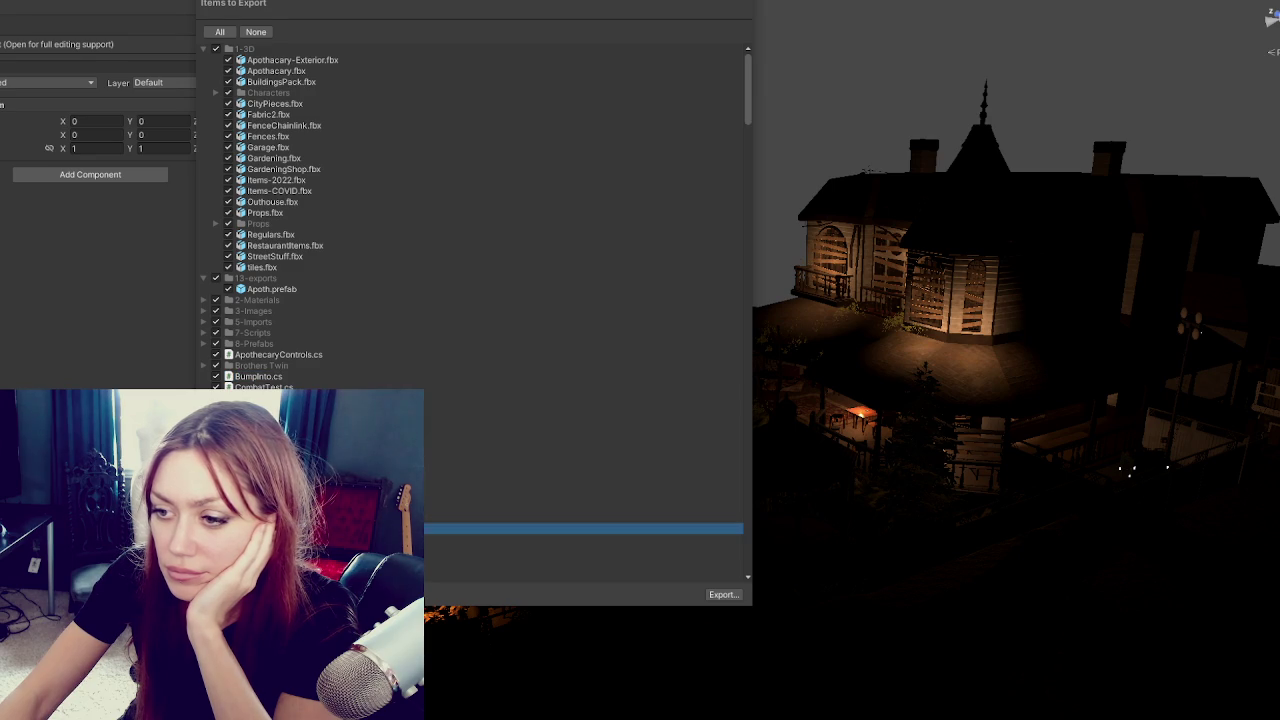
{"action": "scroll", "coordinate": [580, 528], "scroll_direction": "down", "scroll_amount": 3}
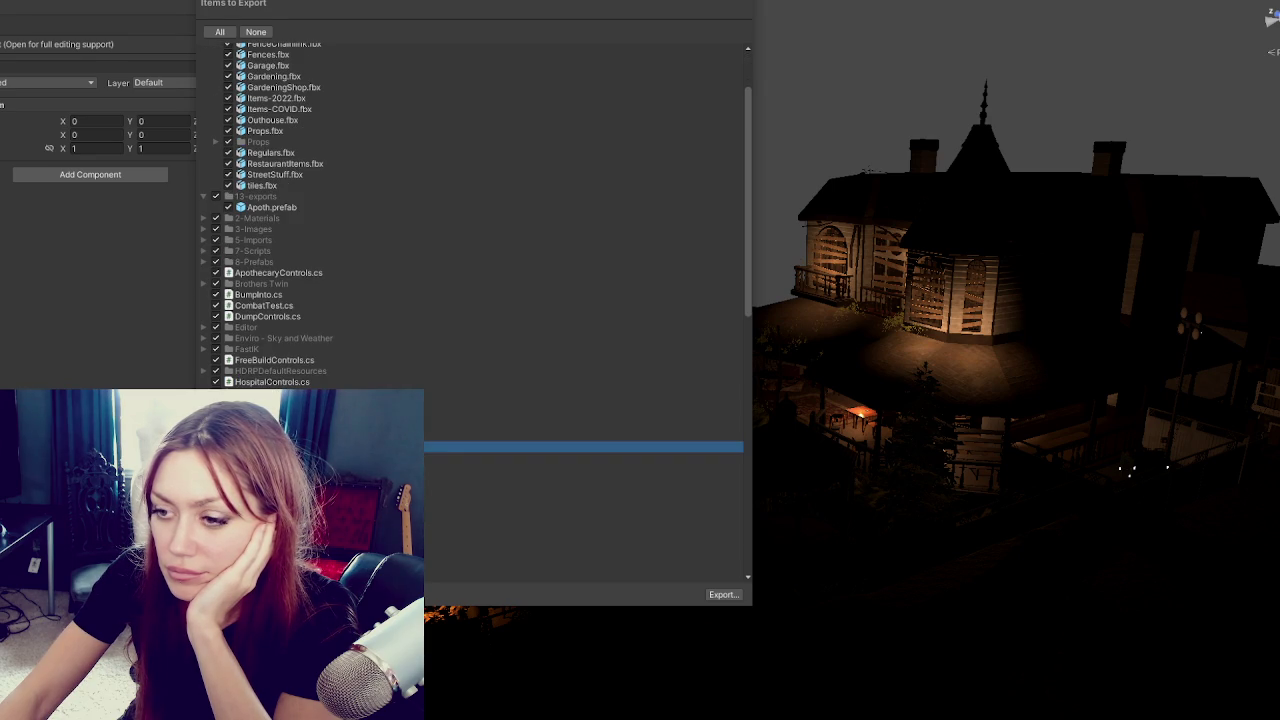
{"action": "scroll", "coordinate": [470, 216], "scroll_direction": "down", "scroll_amount": 3}
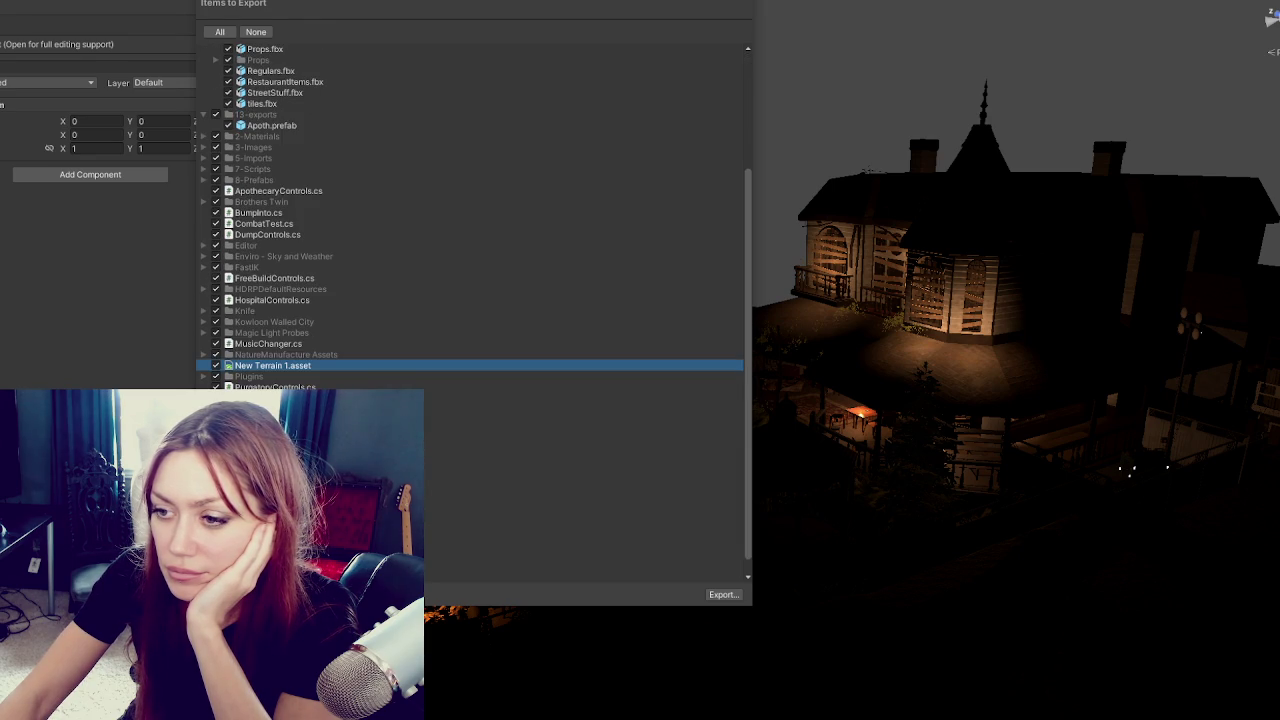
{"action": "scroll", "coordinate": [470, 216], "scroll_direction": "up", "scroll_amount": 1}
{"action": "scroll", "coordinate": [470, 236], "scroll_direction": "up", "scroll_amount": 1}
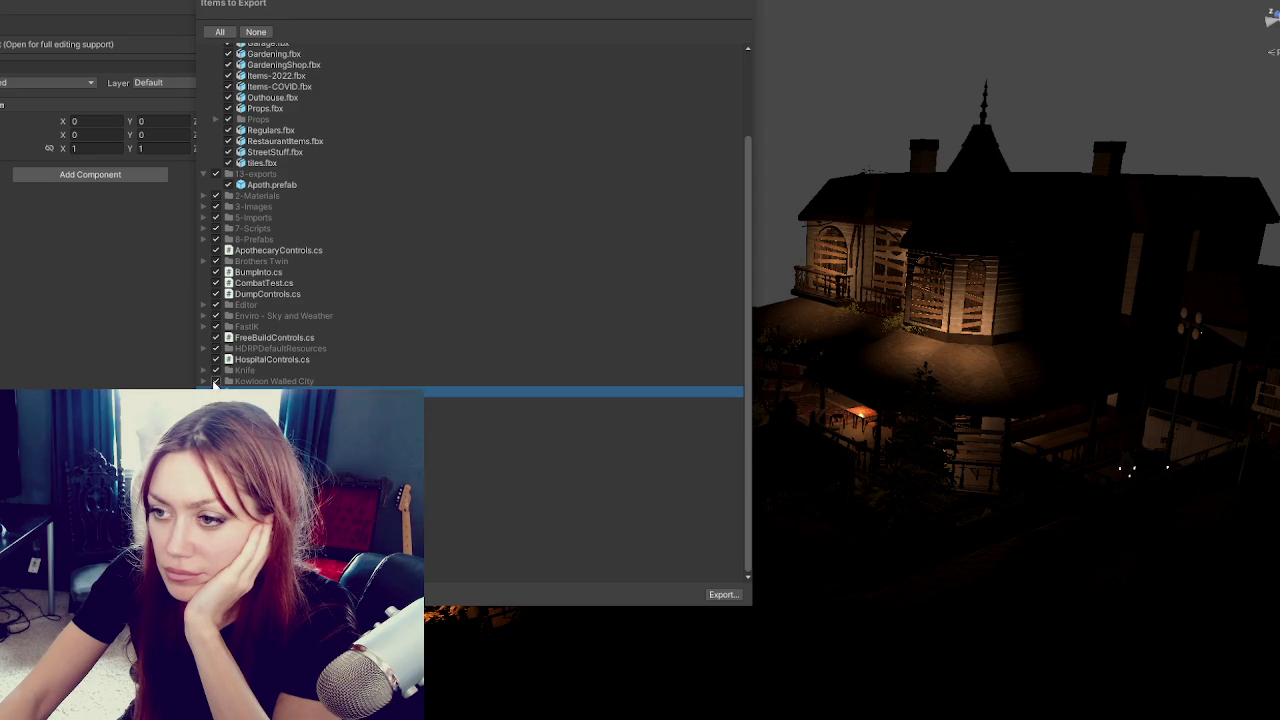
Uncheck HospitalControls.cs, HDRPDefaultResources, FreeBuildControls.cs, FastIK and Enviro - Sky and Weather.
{"action": "left_click", "coordinate": [217, 359]}
{"action": "left_click", "coordinate": [216, 359]}
{"action": "left_click", "coordinate": [216, 348]}
{"action": "left_click", "coordinate": [216, 337]}
{"action": "left_click", "coordinate": [216, 326]}
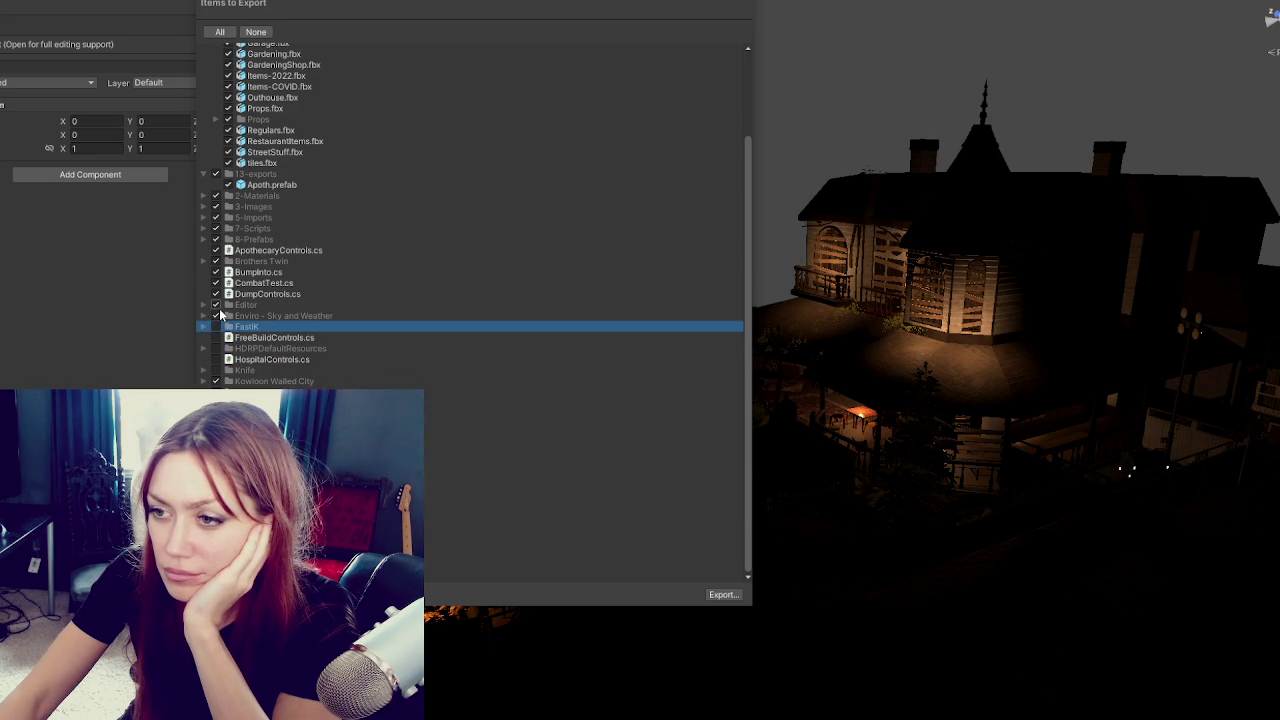
{"action": "left_click", "coordinate": [216, 315]}
Uncheck Editor, DumpControls.cs, CombatTest.cs, BumpInto.cs, Brothers Twin and ApothecaryControls.cs.
{"action": "left_click", "coordinate": [216, 304]}
{"action": "left_click", "coordinate": [216, 294]}
{"action": "left_click", "coordinate": [216, 272]}
{"action": "left_click", "coordinate": [216, 283]}
{"action": "left_click", "coordinate": [216, 261]}
{"action": "left_click", "coordinate": [216, 250]}
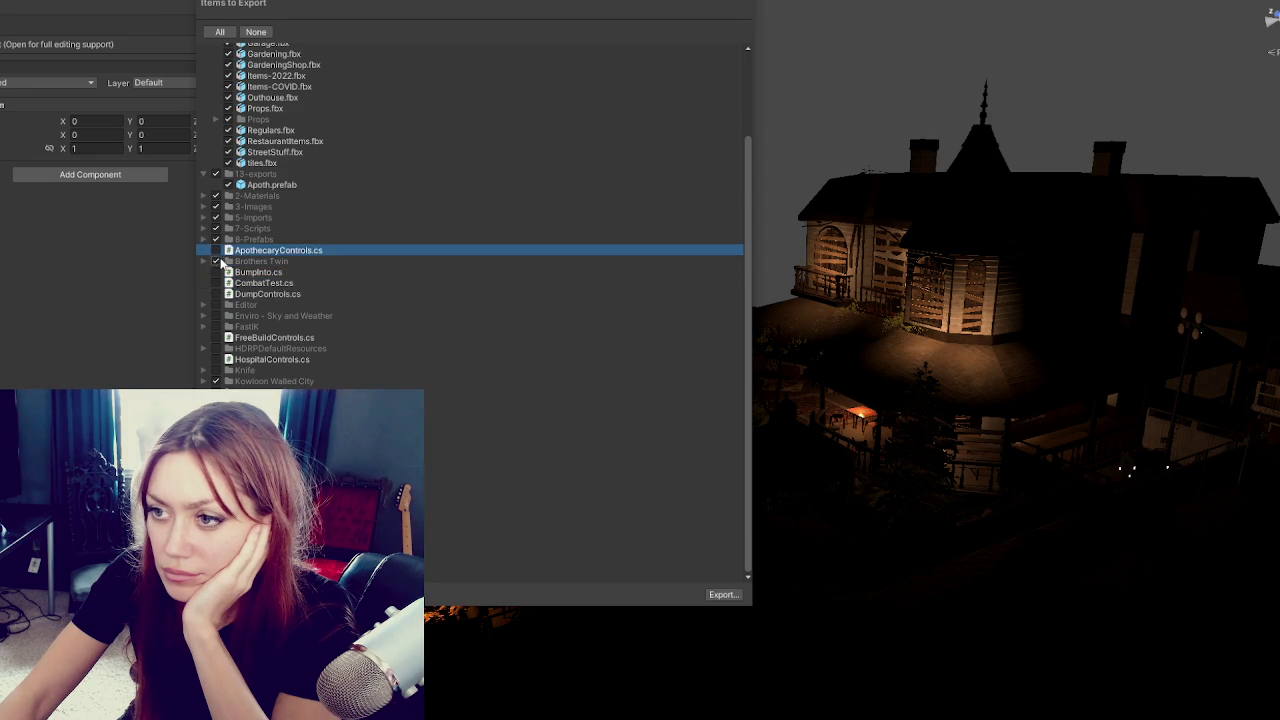
Expand 8-Prefabs to review its contents, then collapse it again.
{"action": "left_click", "coordinate": [204, 240]}
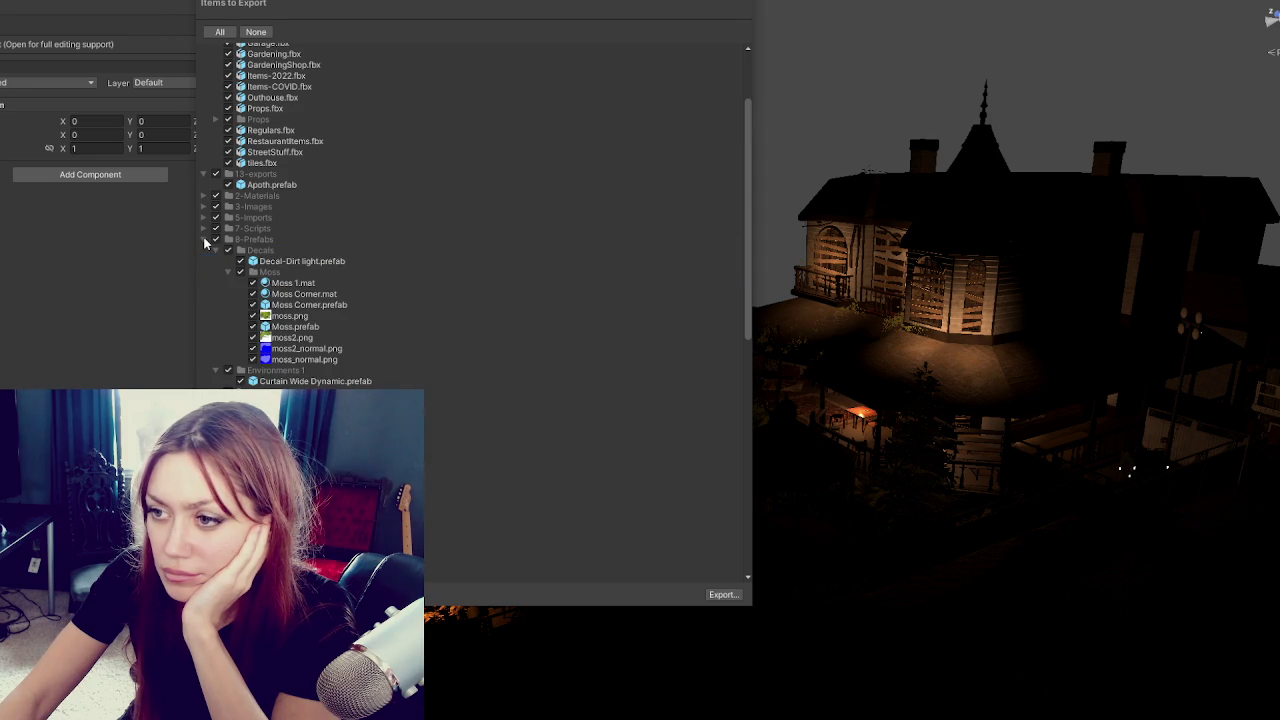
{"action": "scroll", "coordinate": [208, 255], "scroll_direction": "down", "scroll_amount": 15}
{"action": "scroll", "coordinate": [212, 265], "scroll_direction": "up", "scroll_amount": 5}
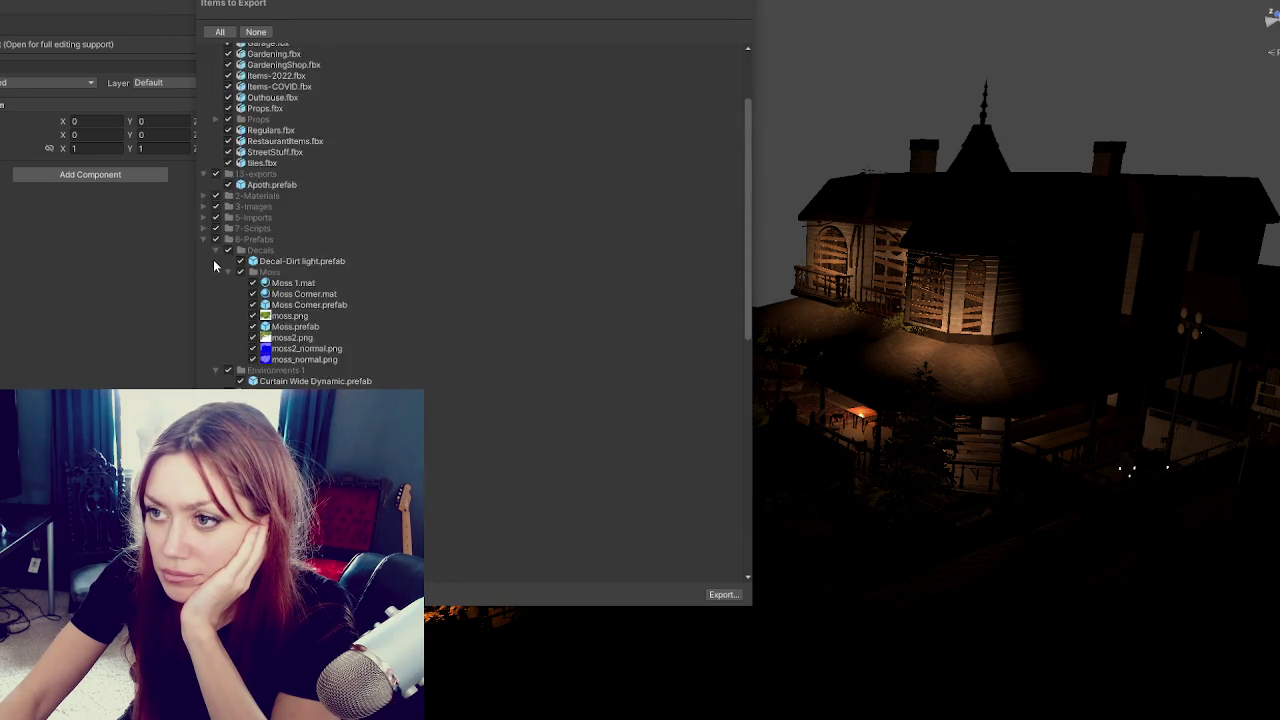
{"action": "scroll", "coordinate": [215, 258], "scroll_direction": "down", "scroll_amount": 5}
{"action": "scroll", "coordinate": [220, 250], "scroll_direction": "up", "scroll_amount": 5}
{"action": "scroll", "coordinate": [215, 250], "scroll_direction": "up", "scroll_amount": 5}
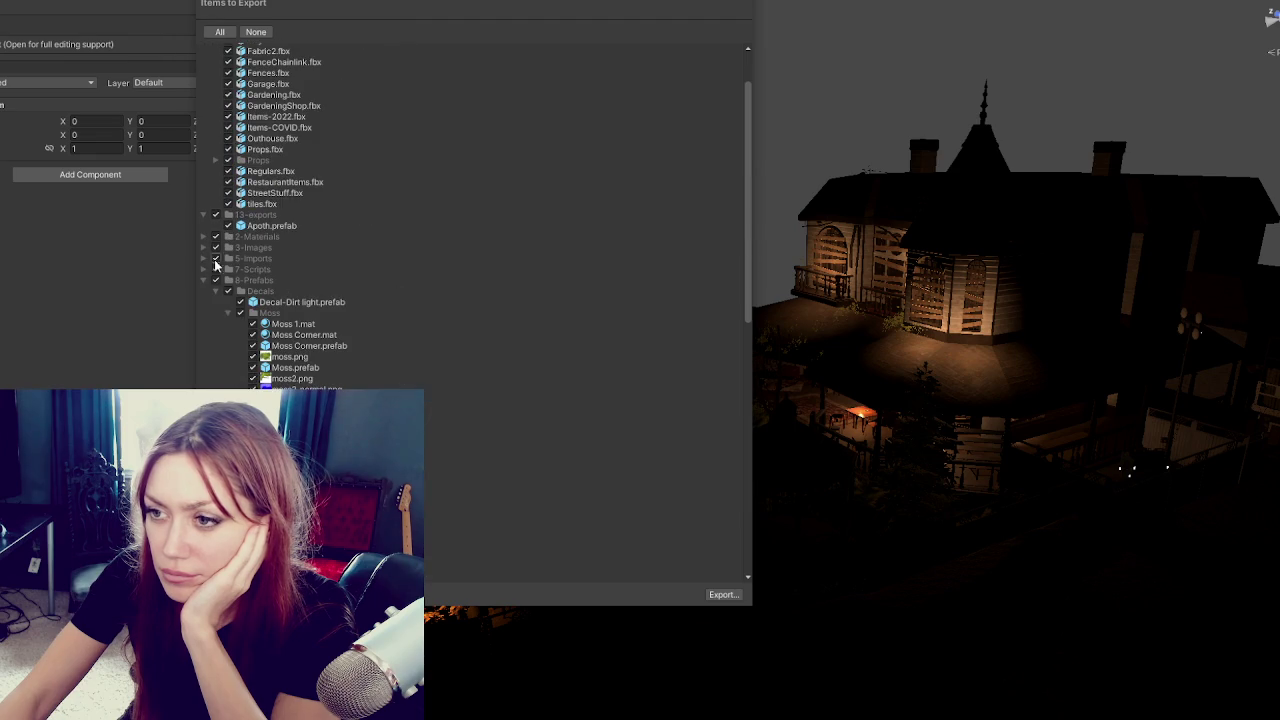
{"action": "left_click", "coordinate": [205, 278]}
Expand 5-Imports and collapse its 3D subfolders: Candles, Chair, chest, Couches, Curtains, Gazebo, KitBash, Rugs, Victorian Bench.
{"action": "left_click", "coordinate": [210, 260]}
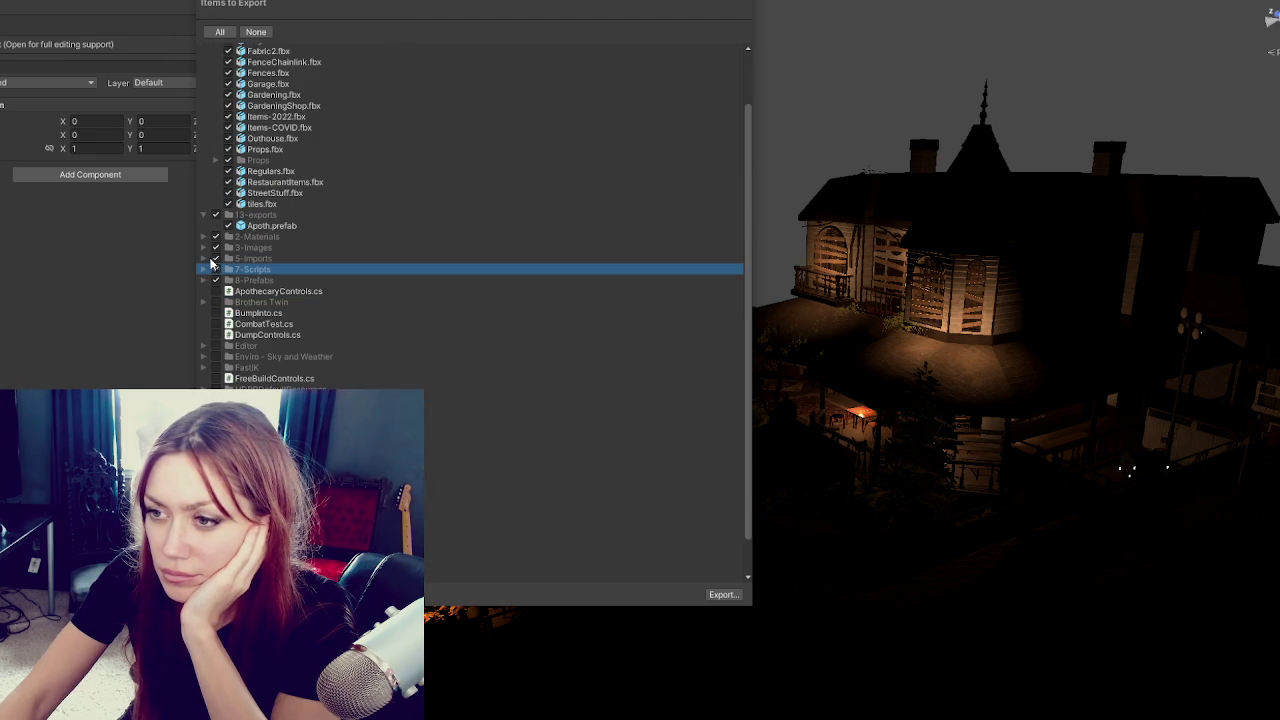
{"action": "left_click", "coordinate": [204, 259]}
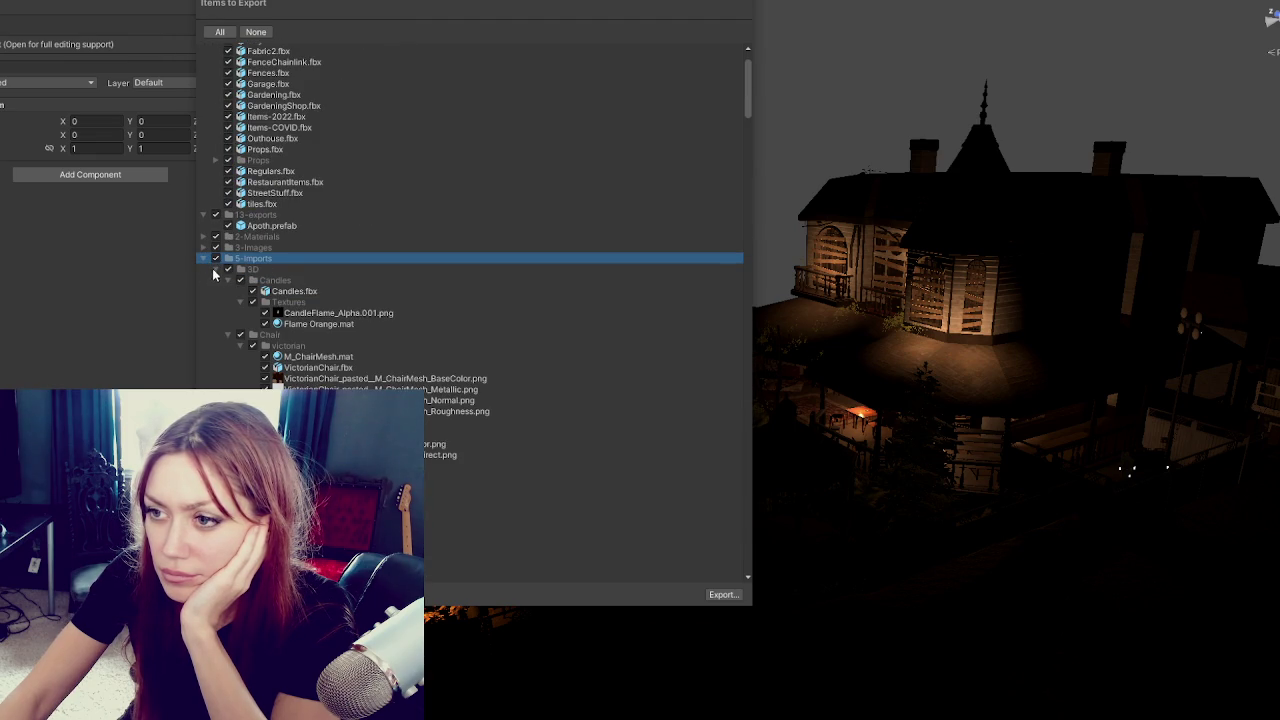
{"action": "left_click", "coordinate": [226, 282]}
{"action": "left_click", "coordinate": [229, 292]}
{"action": "left_click", "coordinate": [229, 292]}
{"action": "left_click", "coordinate": [228, 302]}
{"action": "left_click", "coordinate": [228, 313]}
{"action": "left_click", "coordinate": [228, 324]}
{"action": "left_click", "coordinate": [228, 335]}
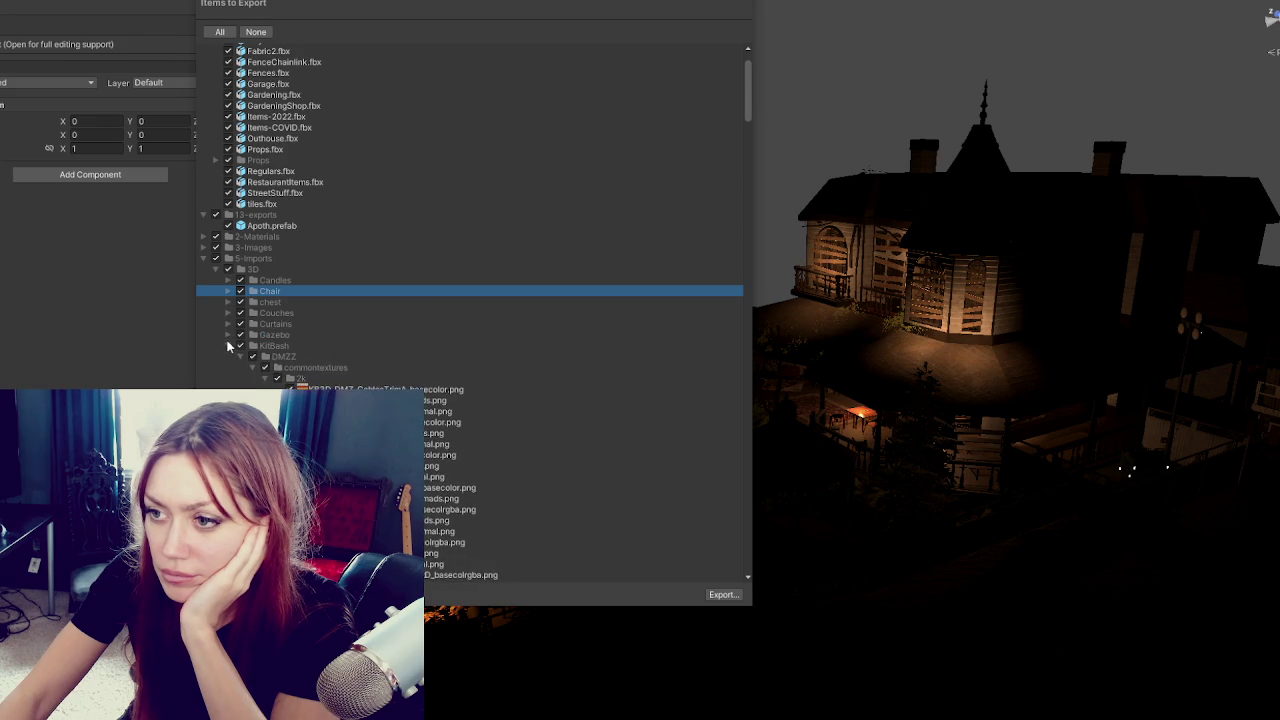
{"action": "left_click", "coordinate": [228, 346]}
{"action": "left_click", "coordinate": [228, 357]}
{"action": "left_click", "coordinate": [228, 368]}
{"action": "left_click", "coordinate": [228, 378]}
{"action": "left_click", "coordinate": [216, 269]}
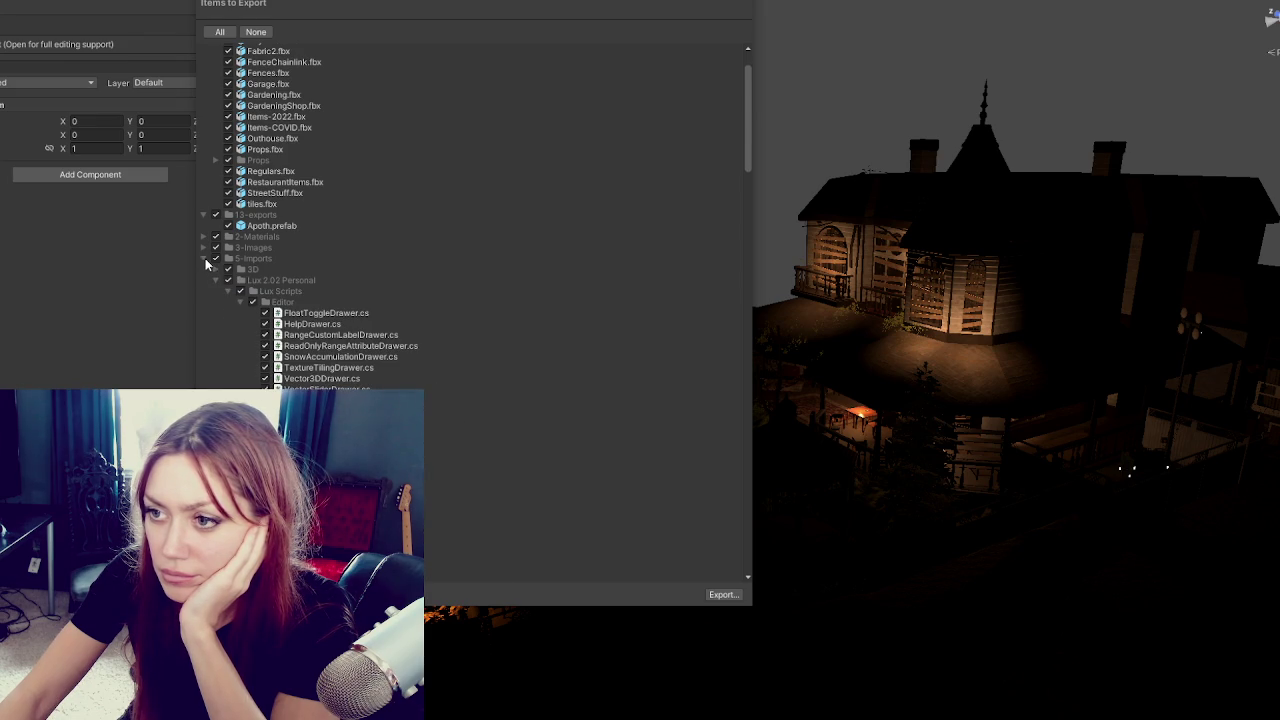
Uncheck Lux 2.02 Personal and Mirza Beig, keeping RatCage_01_final.fbx included.
{"action": "left_click", "coordinate": [221, 282]}
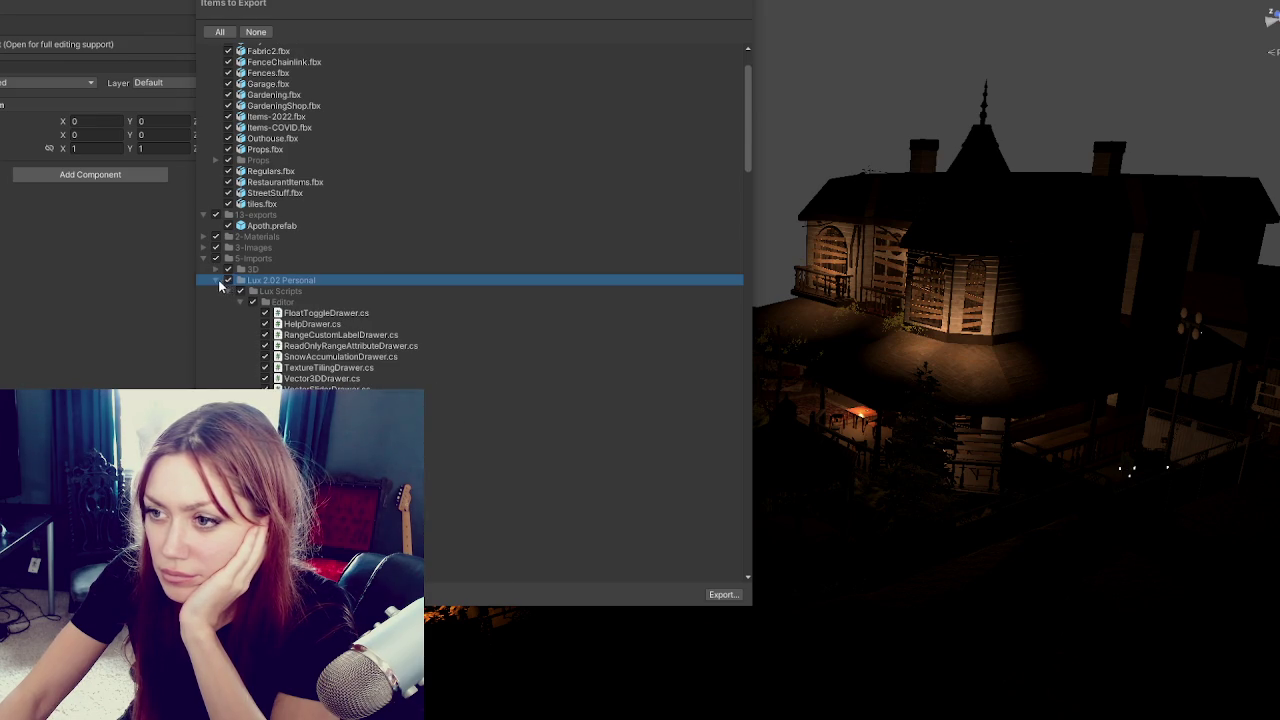
{"action": "left_click", "coordinate": [219, 282]}
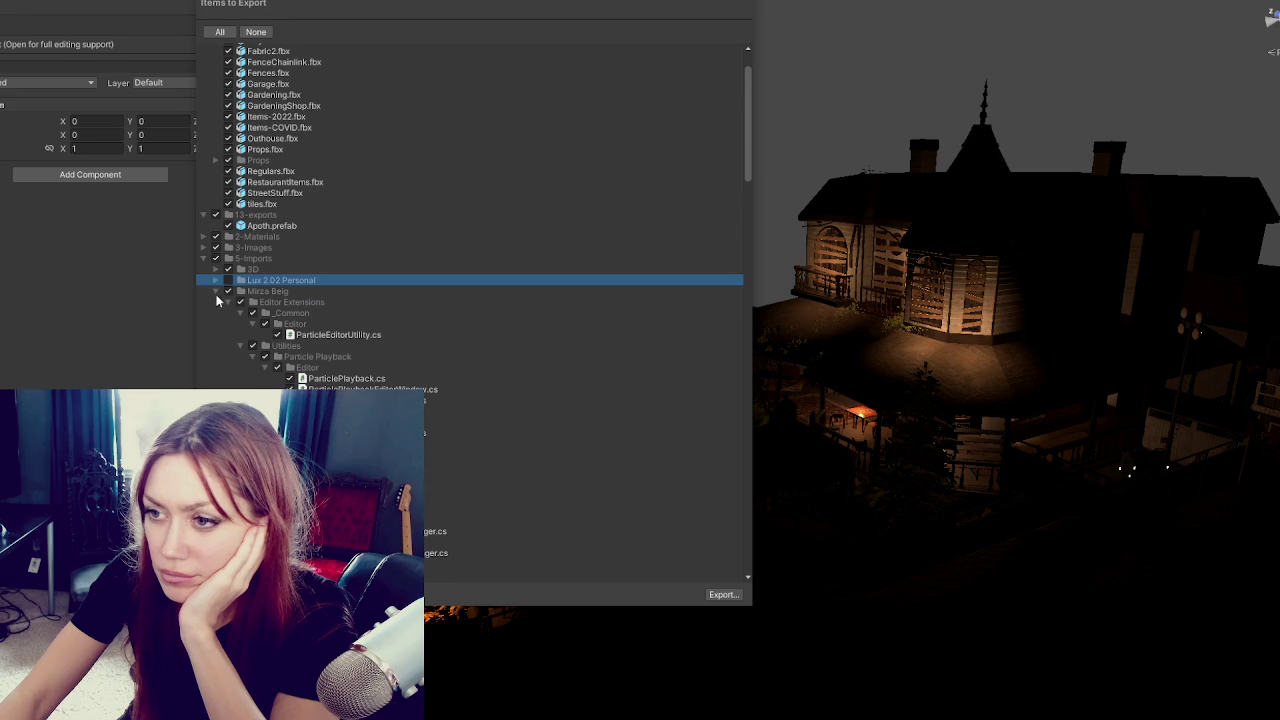
{"action": "left_click", "coordinate": [227, 292]}
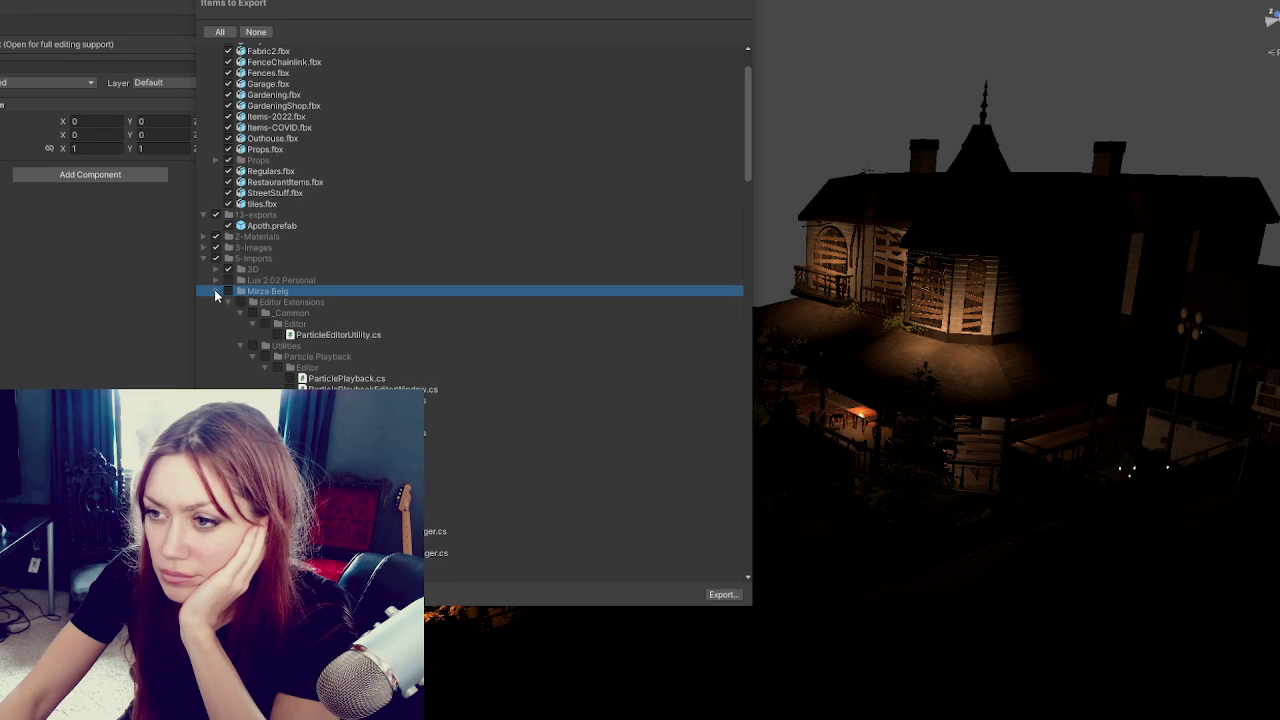
{"action": "left_click", "coordinate": [217, 292]}
{"action": "left_click", "coordinate": [227, 302]}
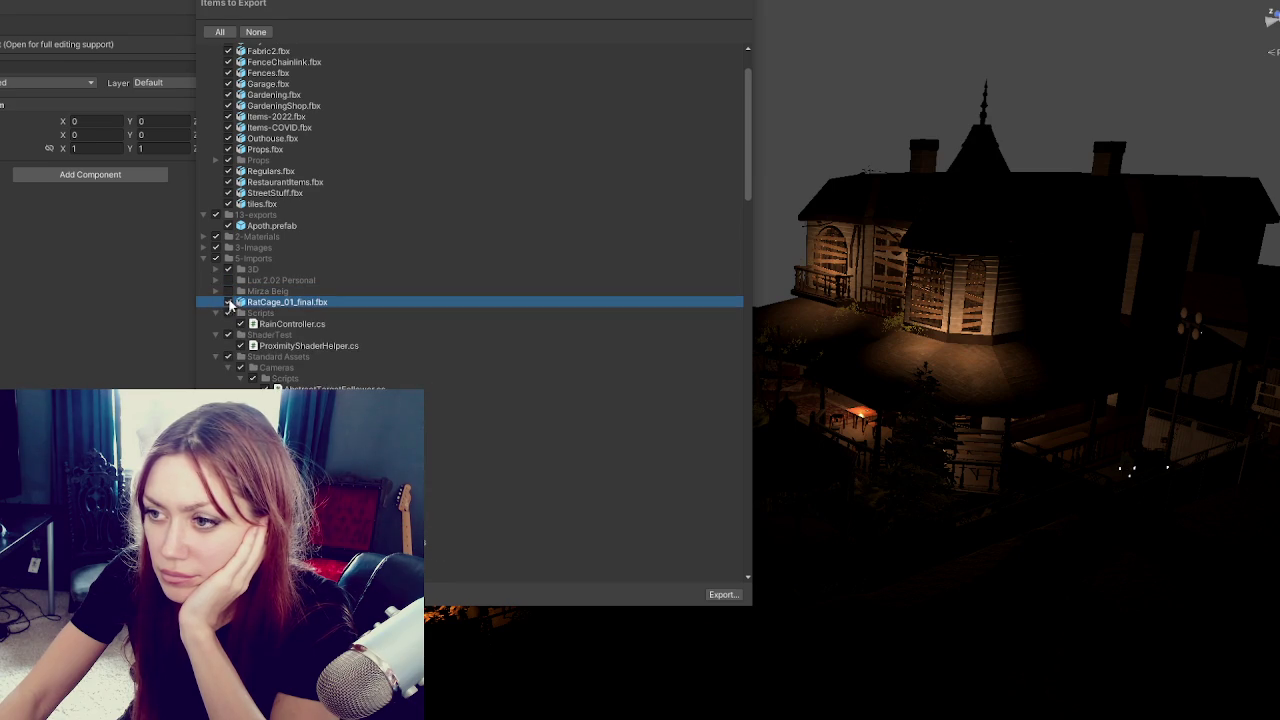
Uncheck Scripts, ShaderTest, Standard Assets and UMotionEditor, then collapse 5-Imports.
{"action": "left_click", "coordinate": [228, 314]}
{"action": "left_click", "coordinate": [225, 324]}
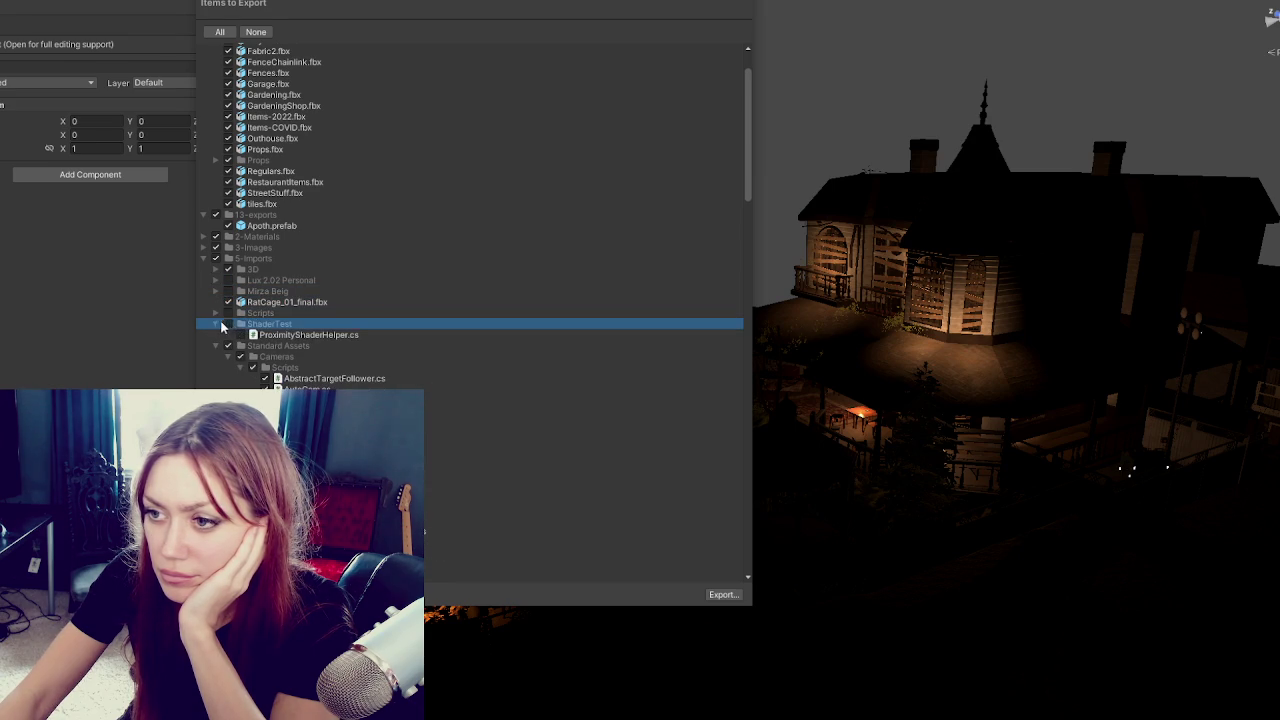
{"action": "left_click", "coordinate": [221, 336]}
{"action": "left_click", "coordinate": [219, 336]}
{"action": "left_click", "coordinate": [227, 346]}
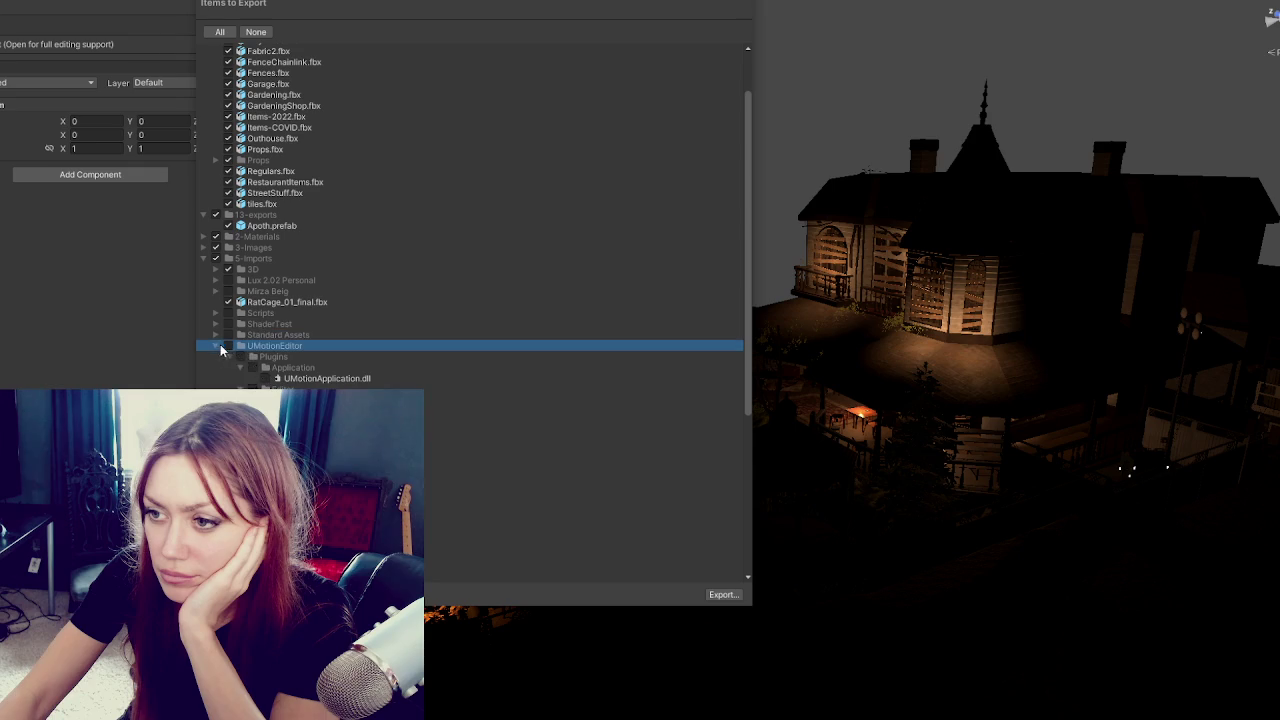
{"action": "left_click", "coordinate": [207, 259]}
{"action": "left_click", "coordinate": [214, 249]}
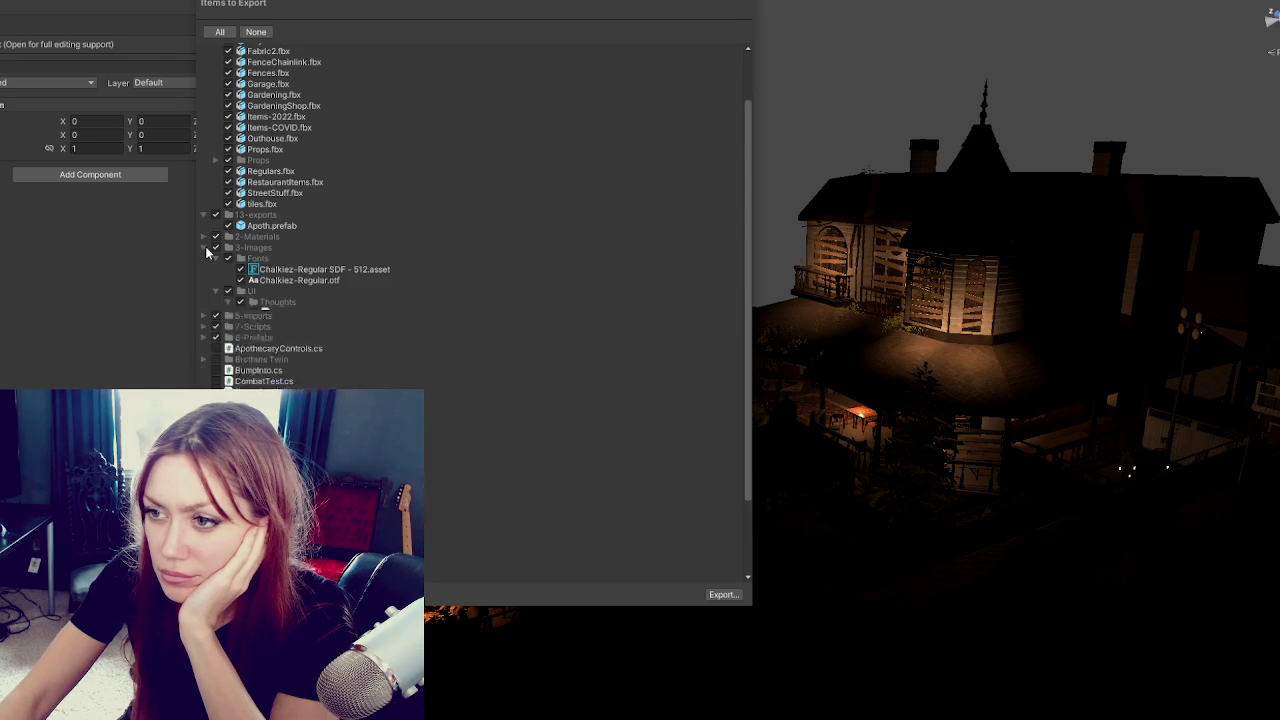
Review the 3-Images Fonts and UI folders and the 2-Materials folder, collapsing each afterwards.
{"action": "left_click", "coordinate": [216, 251]}
{"action": "left_click", "coordinate": [216, 251]}
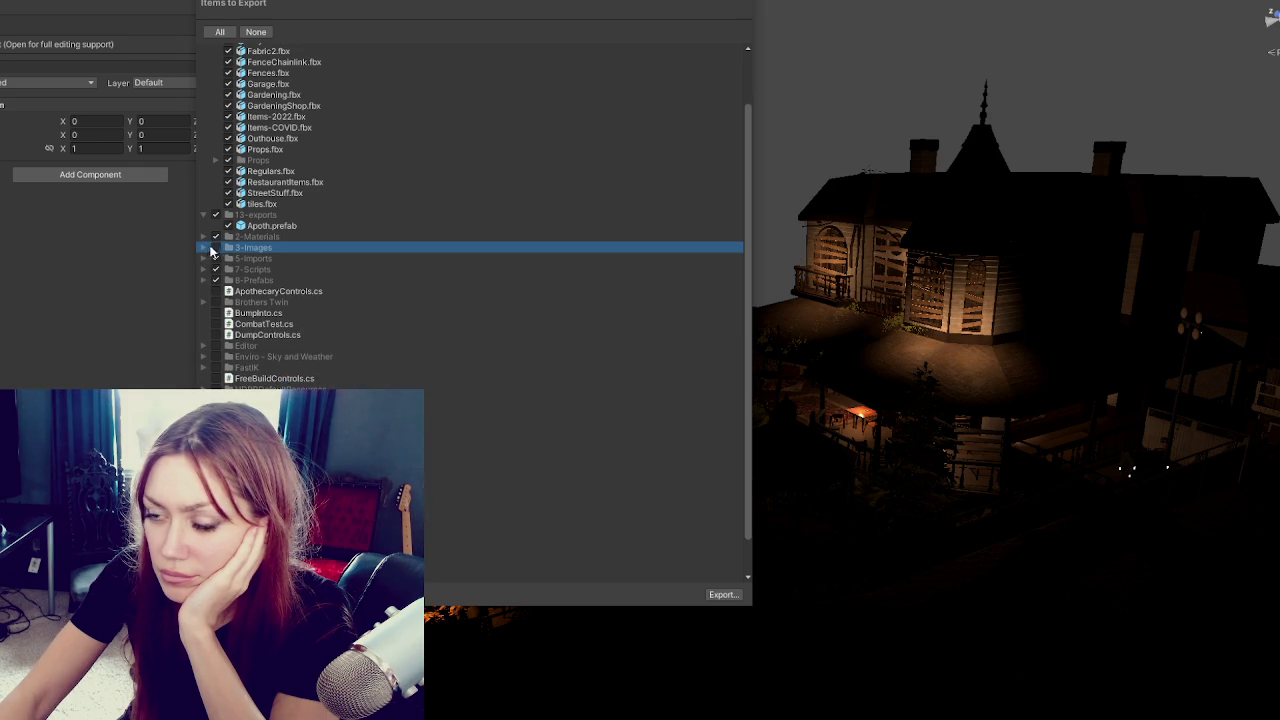
{"action": "left_click", "coordinate": [205, 251]}
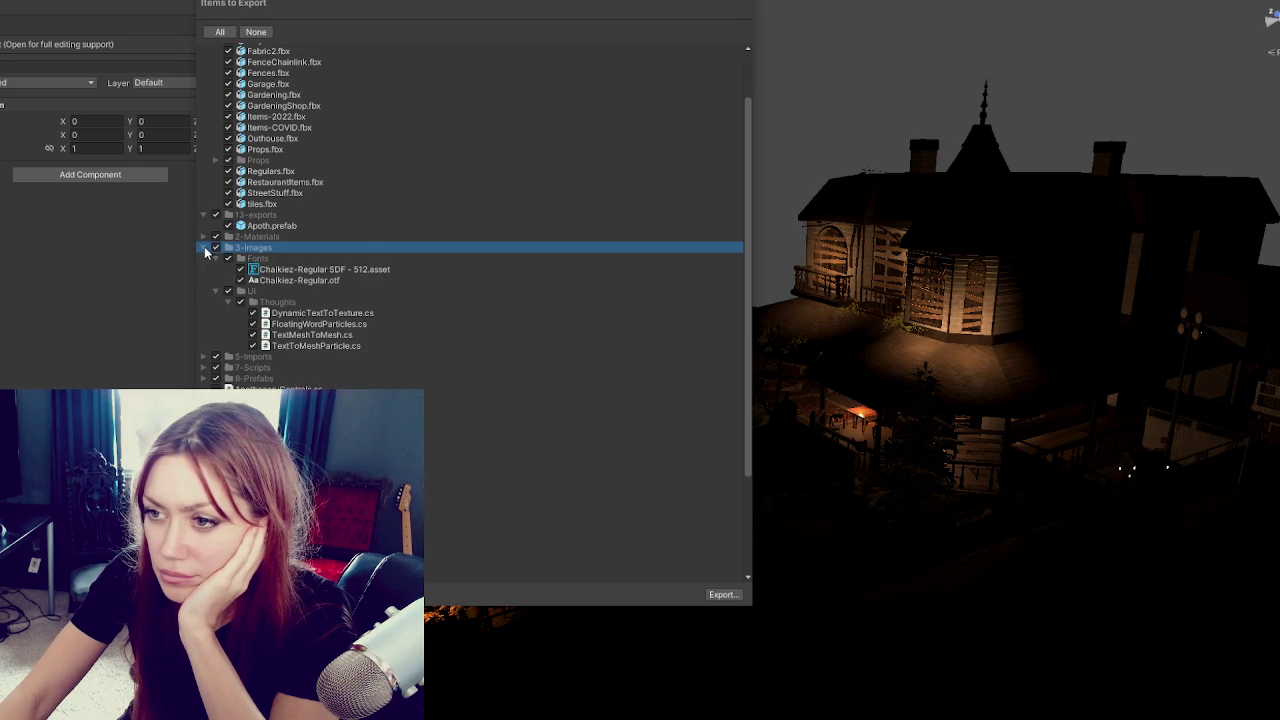
{"action": "left_click", "coordinate": [205, 250]}
{"action": "left_click", "coordinate": [204, 237]}
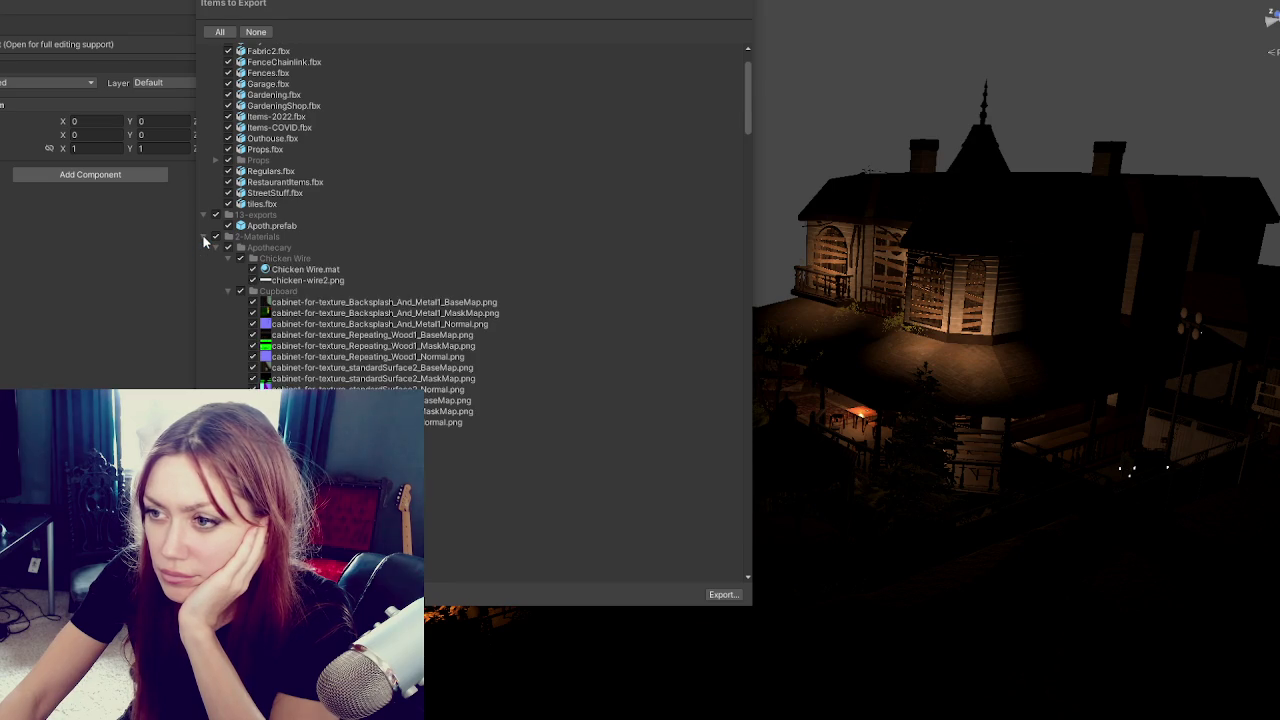
{"action": "left_click", "coordinate": [204, 237]}
{"action": "scroll", "coordinate": [207, 214], "scroll_direction": "up", "scroll_amount": 3}
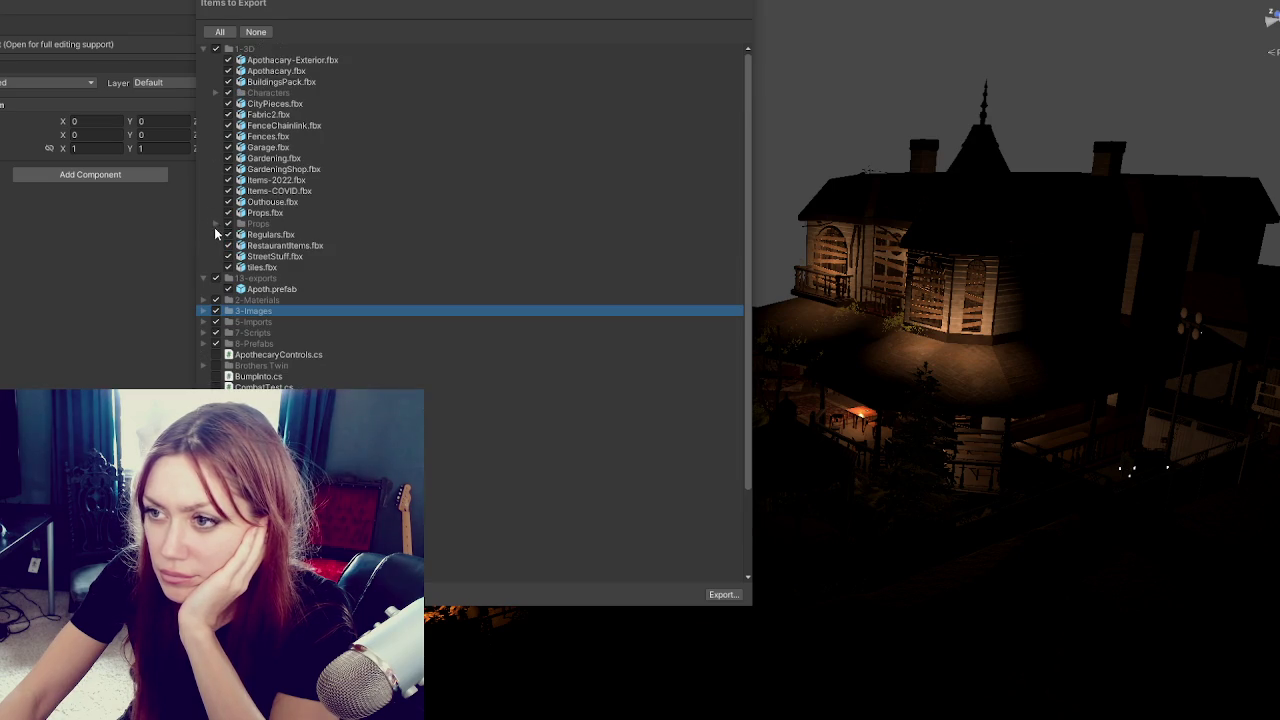
Check the 1-3D Characters and Props folders, then close the export window without exporting.
{"action": "left_click", "coordinate": [227, 93]}
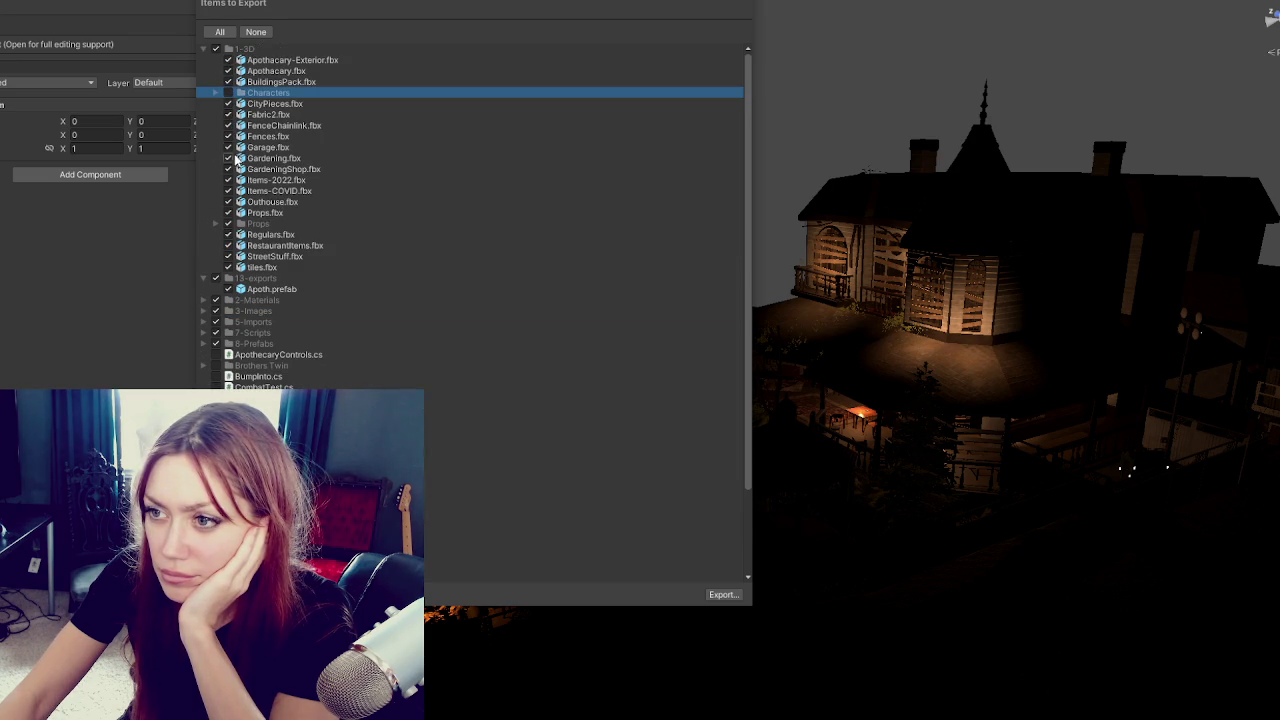
{"action": "left_click", "coordinate": [215, 223]}
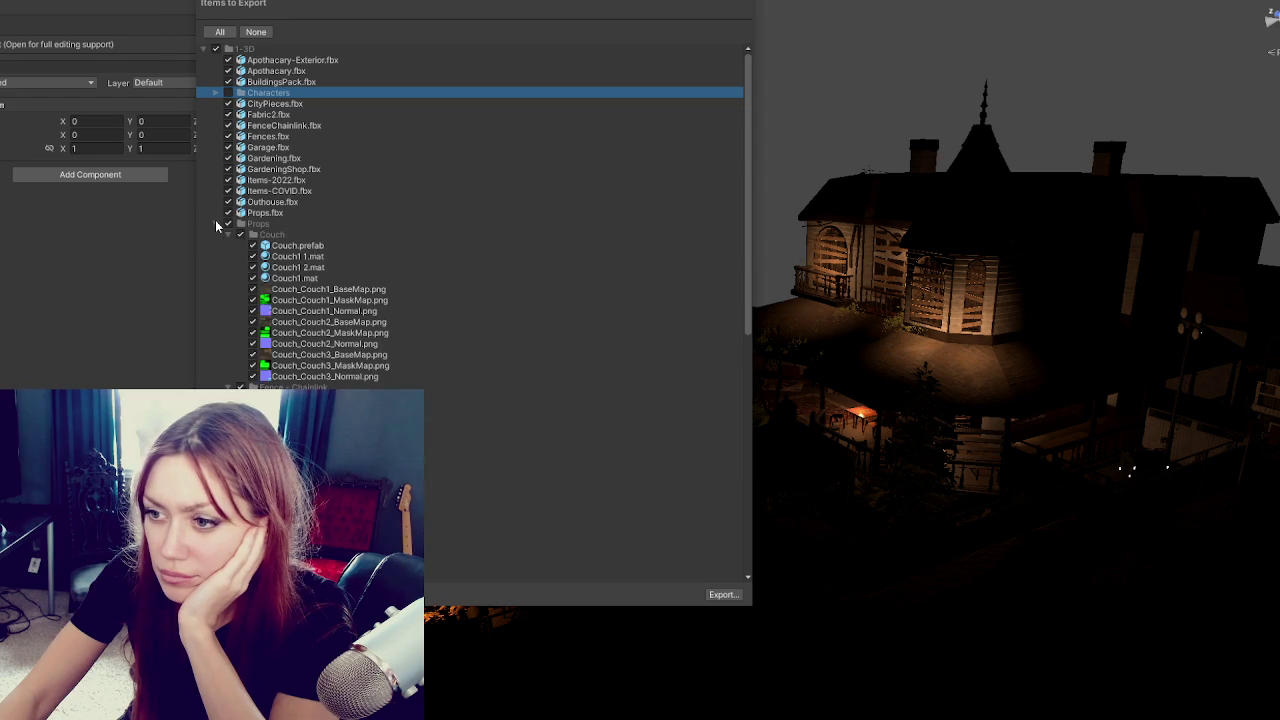
{"action": "left_click", "coordinate": [215, 223]}
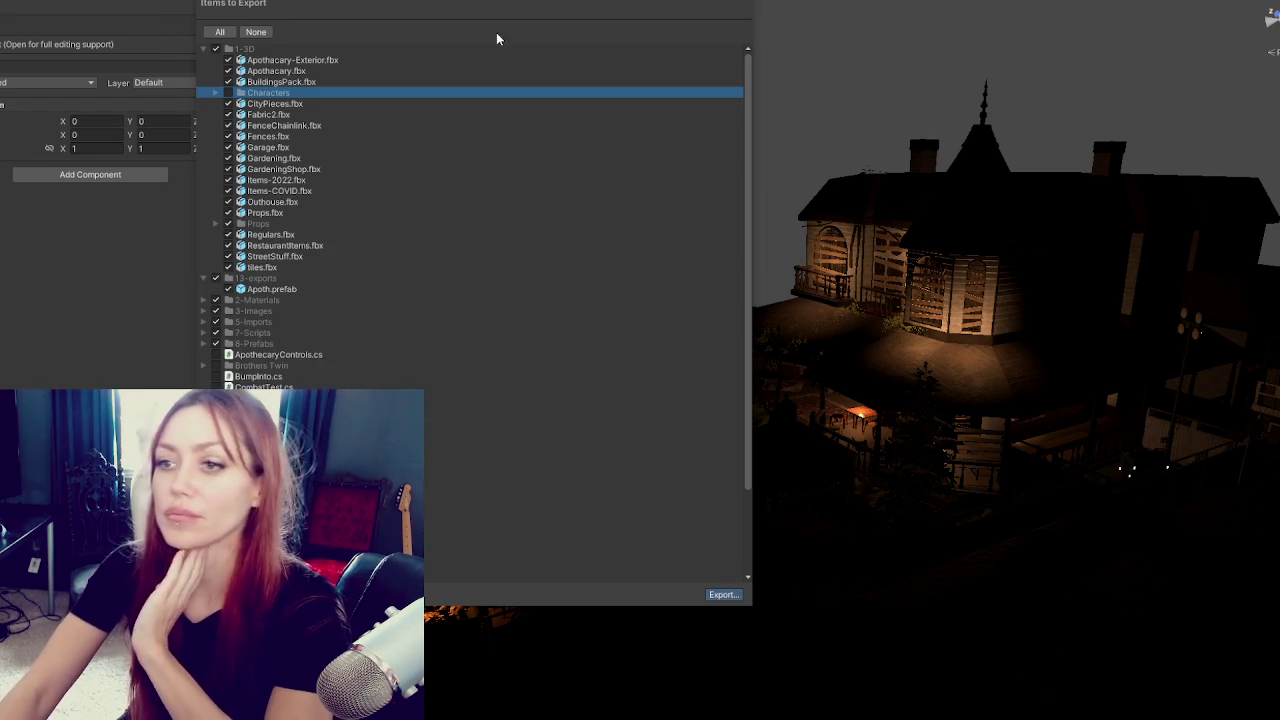
{"action": "key", "text": "Escape"}
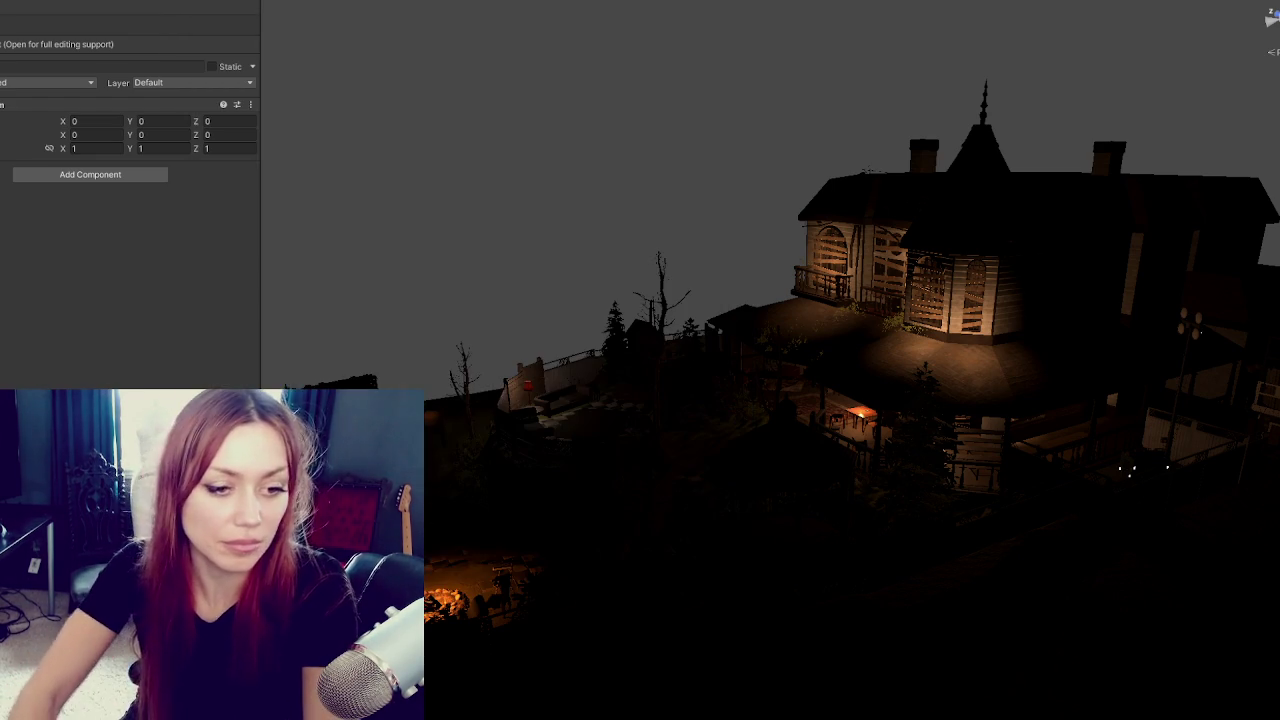
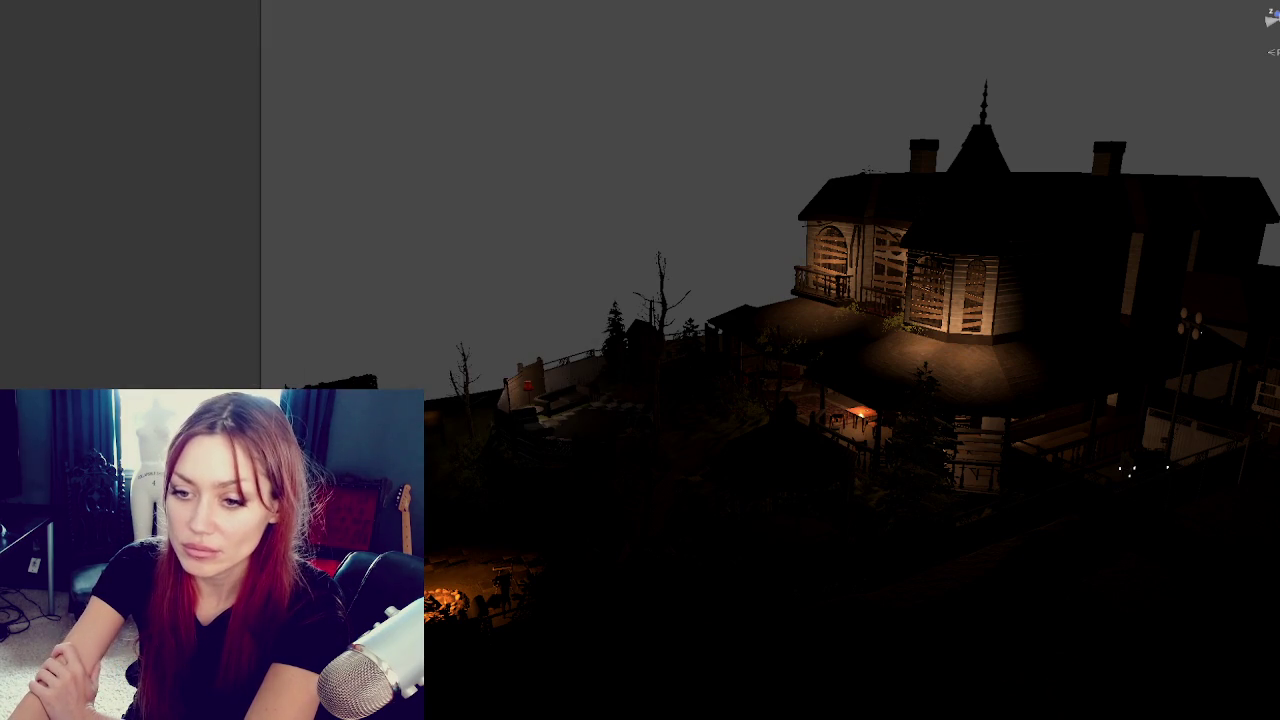
Select the haunted house model to inspect it, then clear the selection.
{"action": "left_click", "coordinate": [1000, 220]}
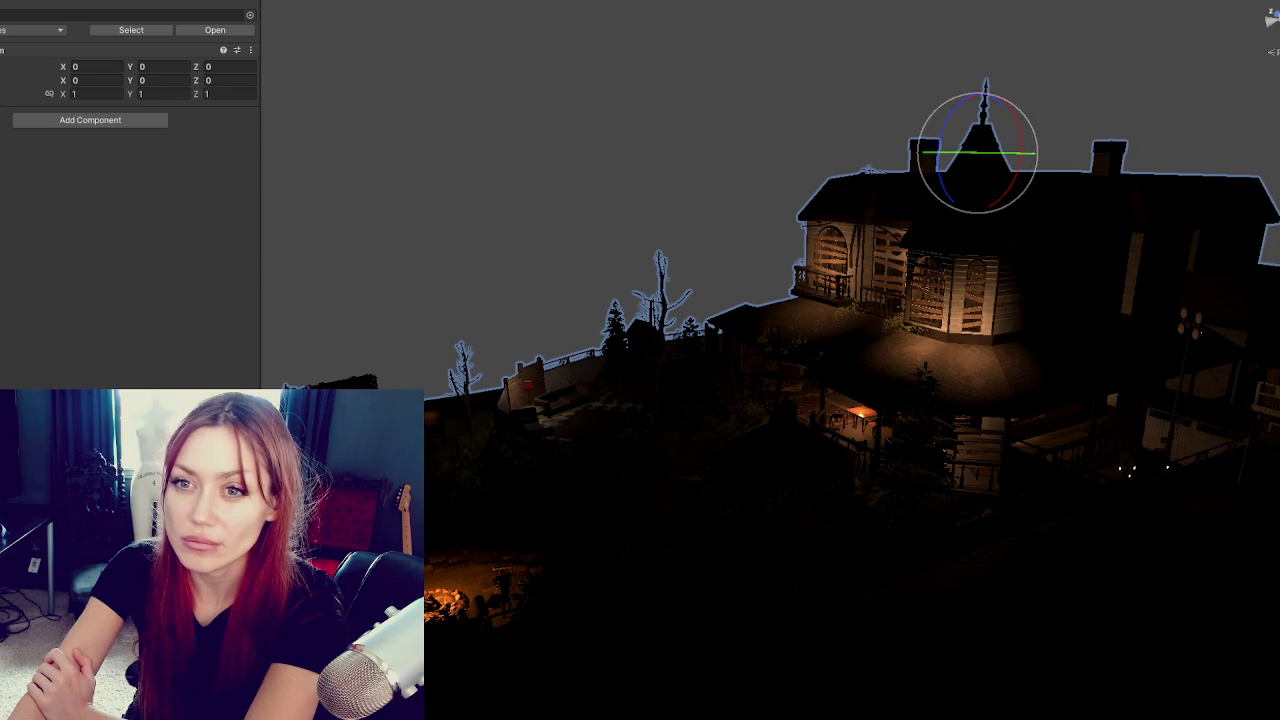
{"action": "key", "text": "Escape"}
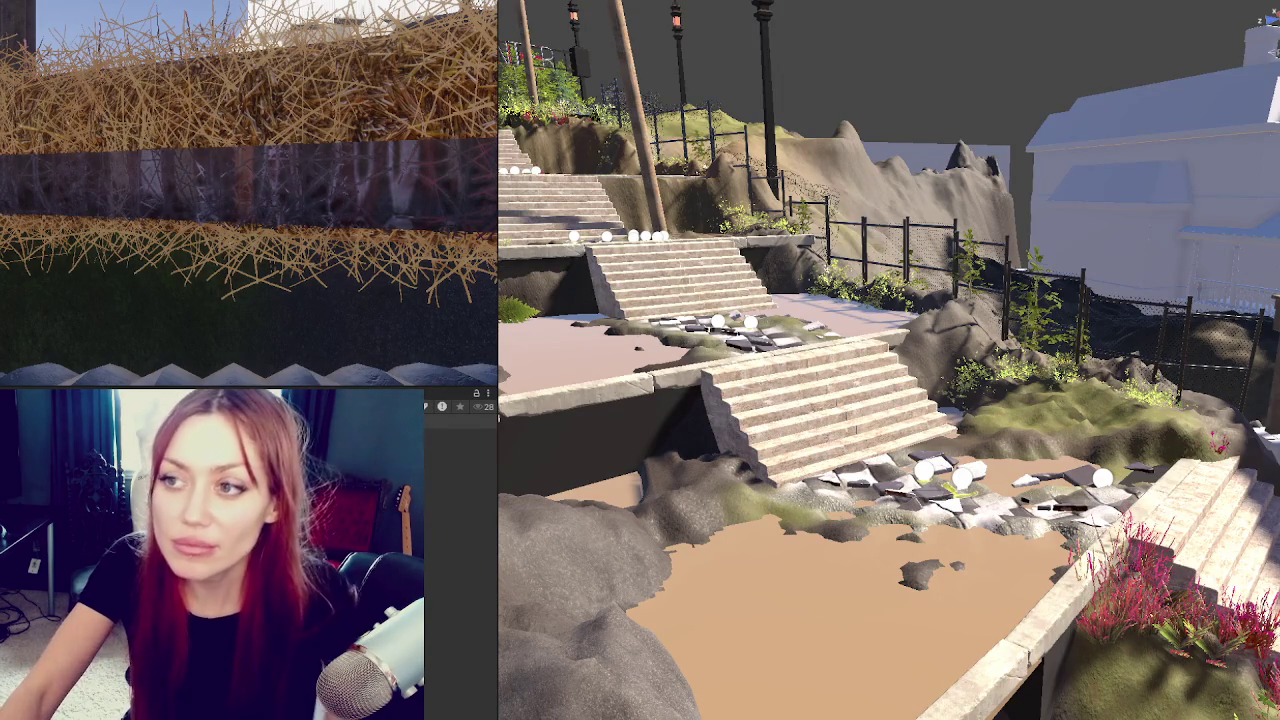
Frame the gazebo, reveal the house complex and tower, and hide the terrain, garden and foliage.
{"action": "left_click_drag", "start_coordinate": [865, 414], "coordinate": [965, 413]}
{"action": "key", "text": "f"}
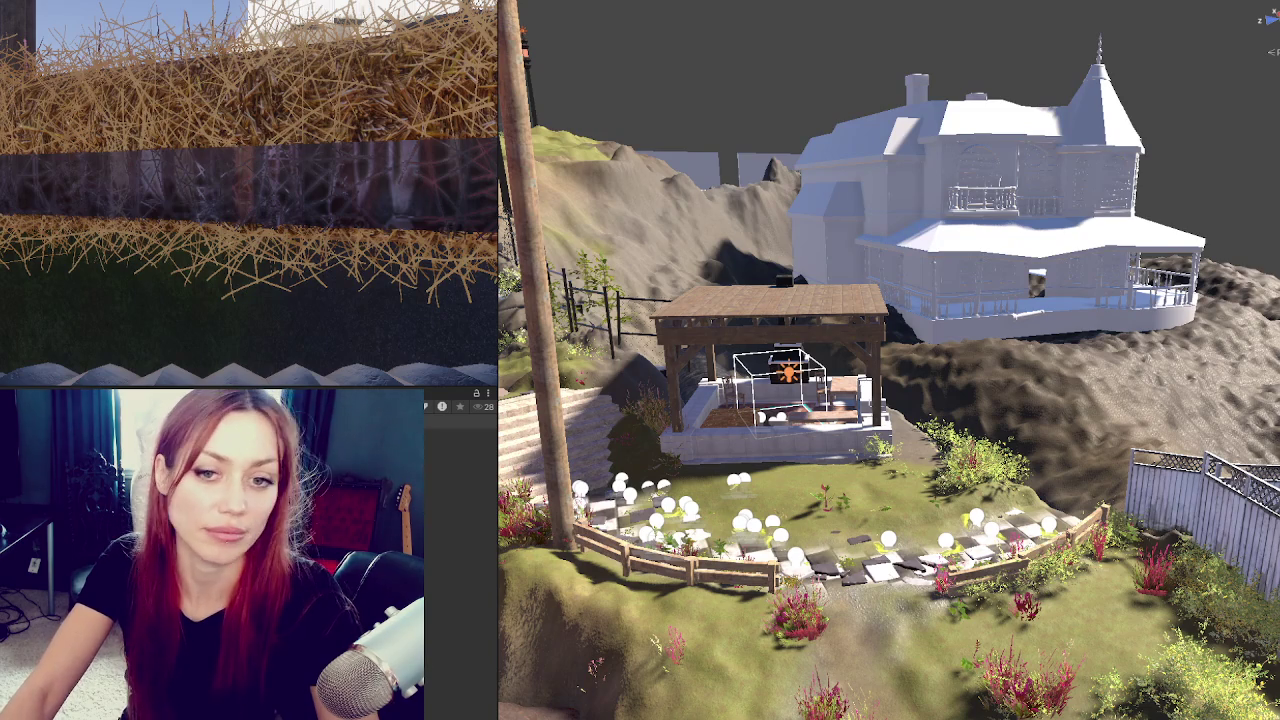
{"action": "key", "text": "ctrl+z"}
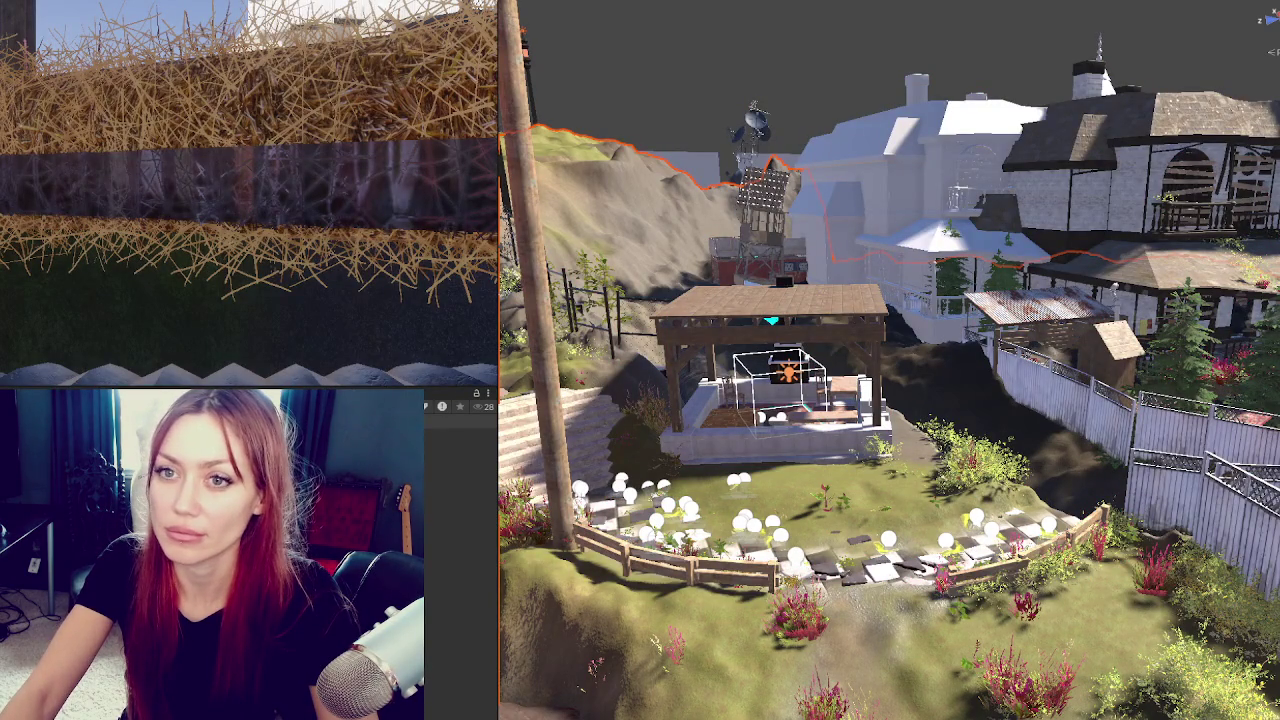
{"action": "key", "text": "ctrl+z"}
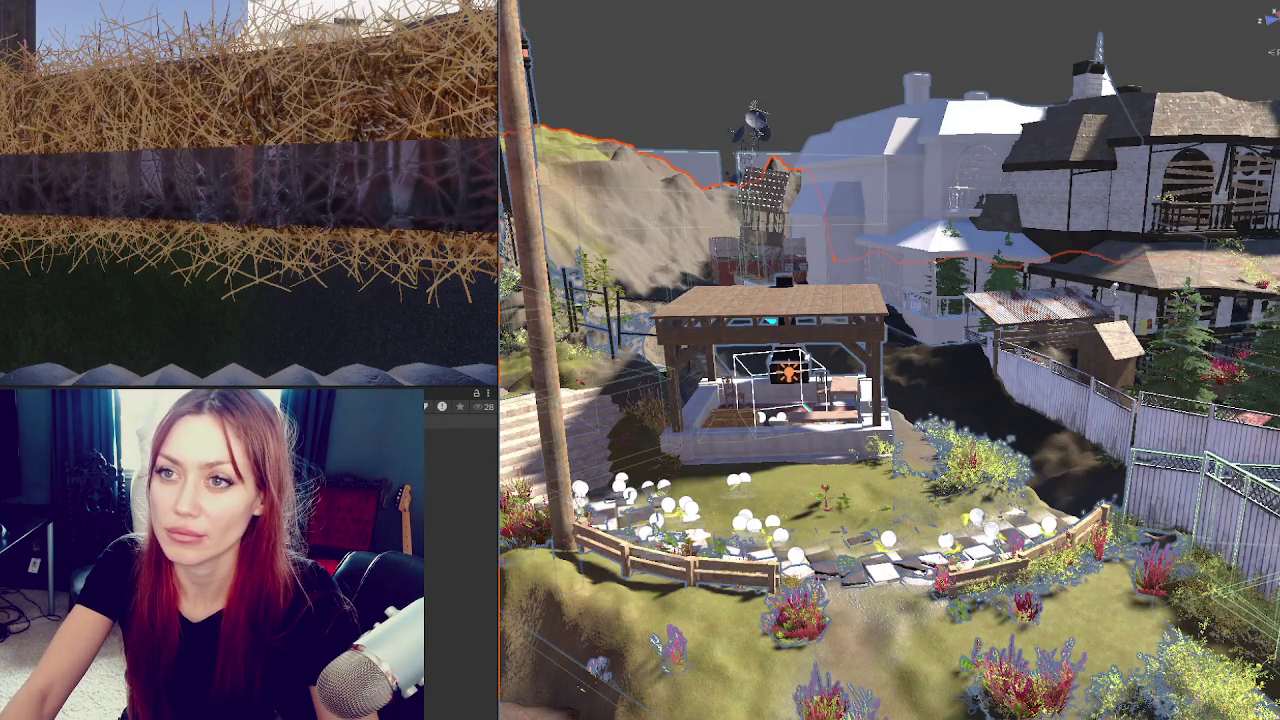
{"action": "key", "text": "ctrl+z"}
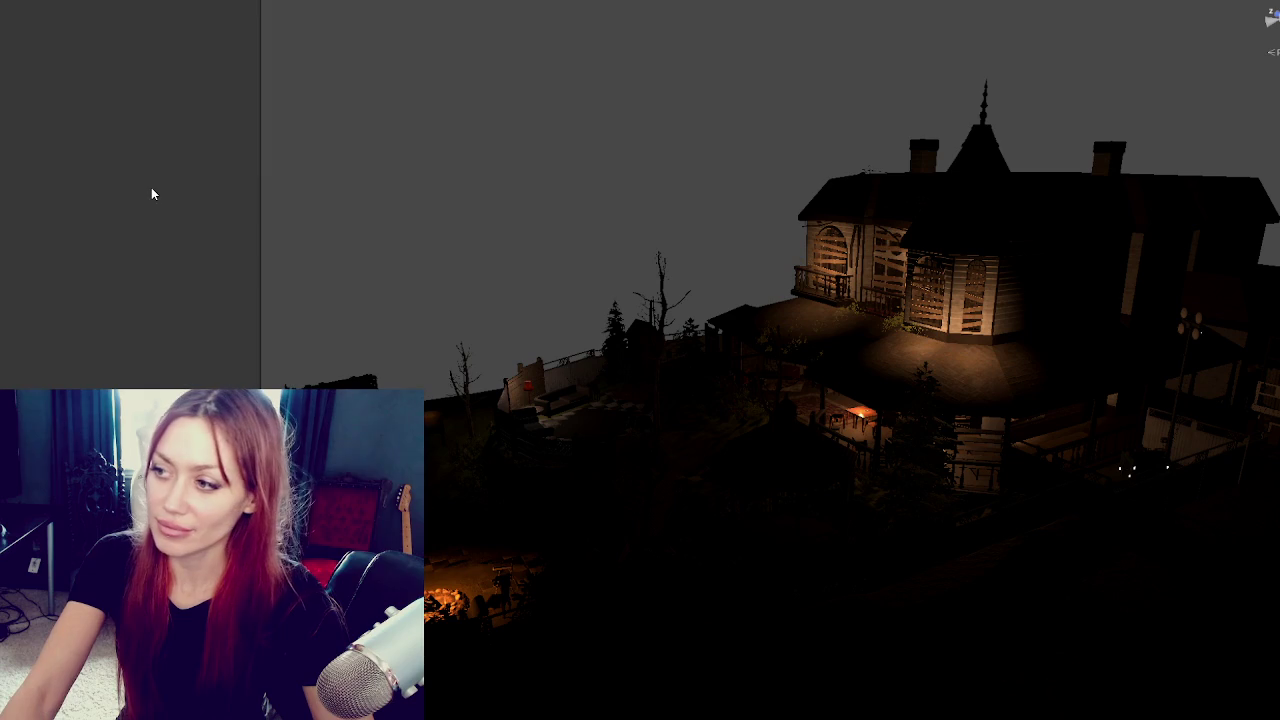
Move the hillside terrain to -125.4401, -16.55, -97.11959 and rename it ending in 'Apoth'.
{"action": "left_click", "coordinate": [465, 580]}
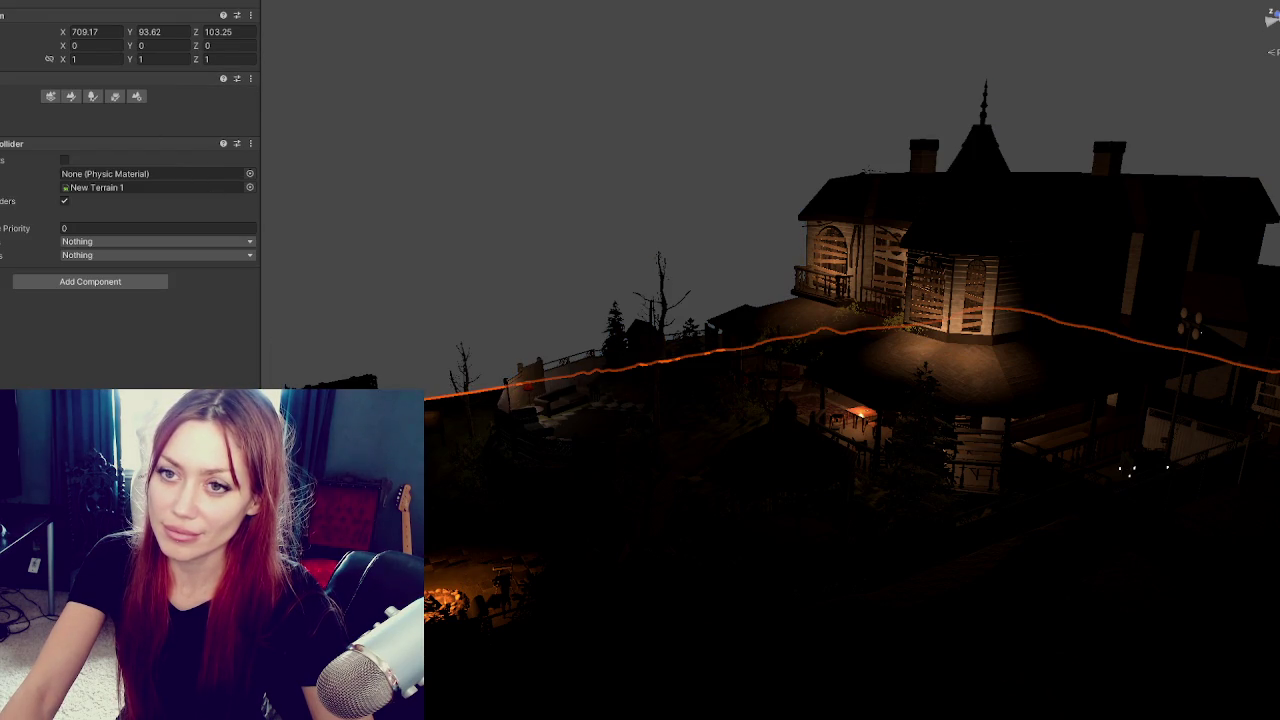
{"action": "key", "text": "ctrl+z"}
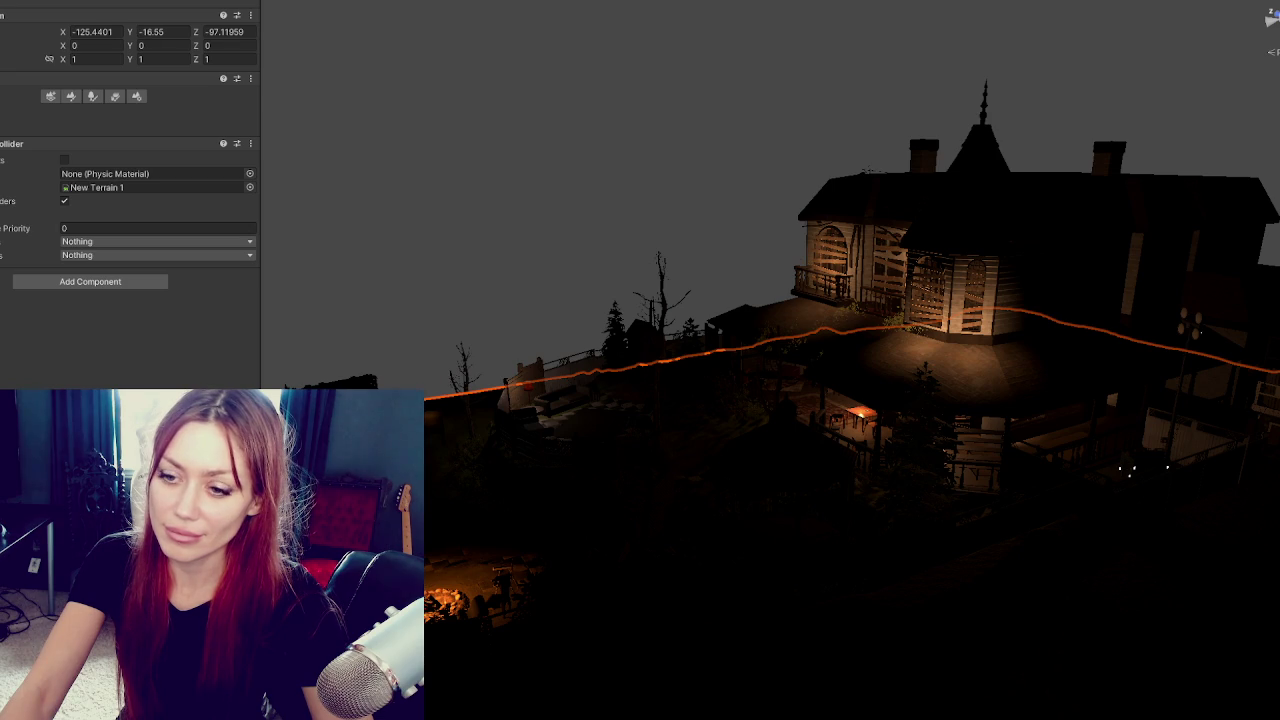
{"action": "scroll", "coordinate": [130, 200], "scroll_direction": "up", "scroll_amount": 2}
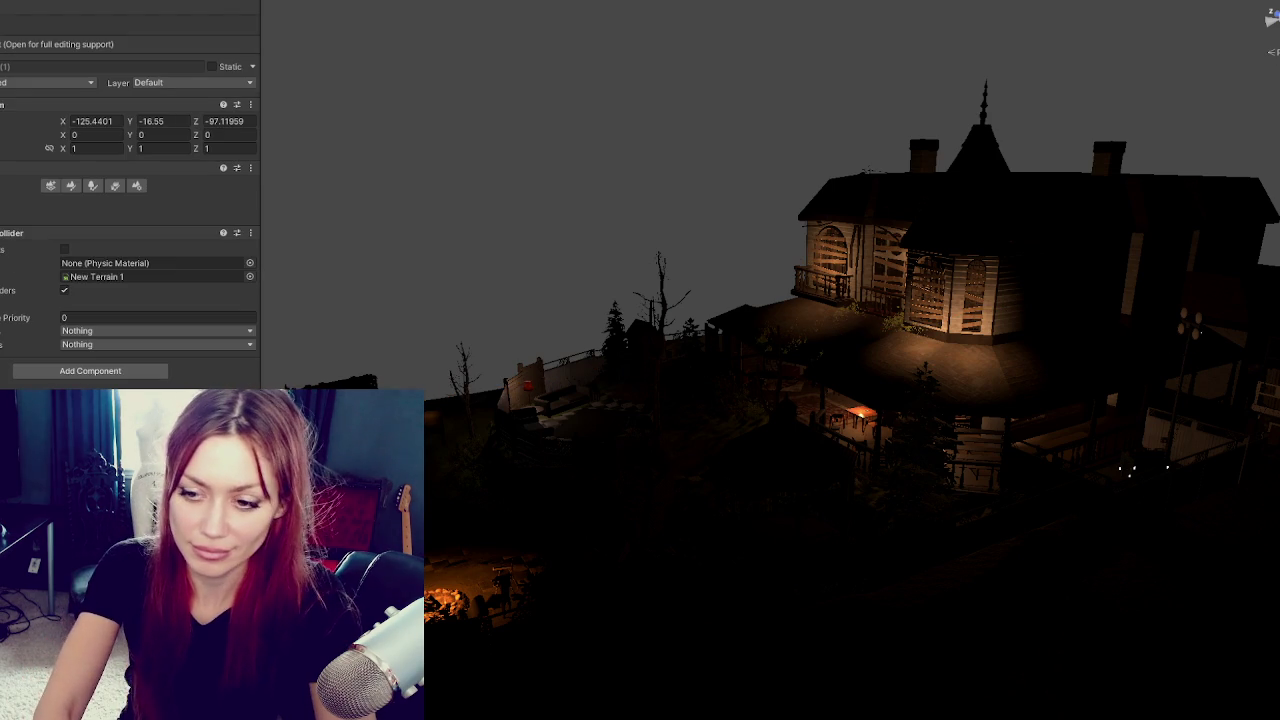
{"action": "type", "text": "Apoth"}
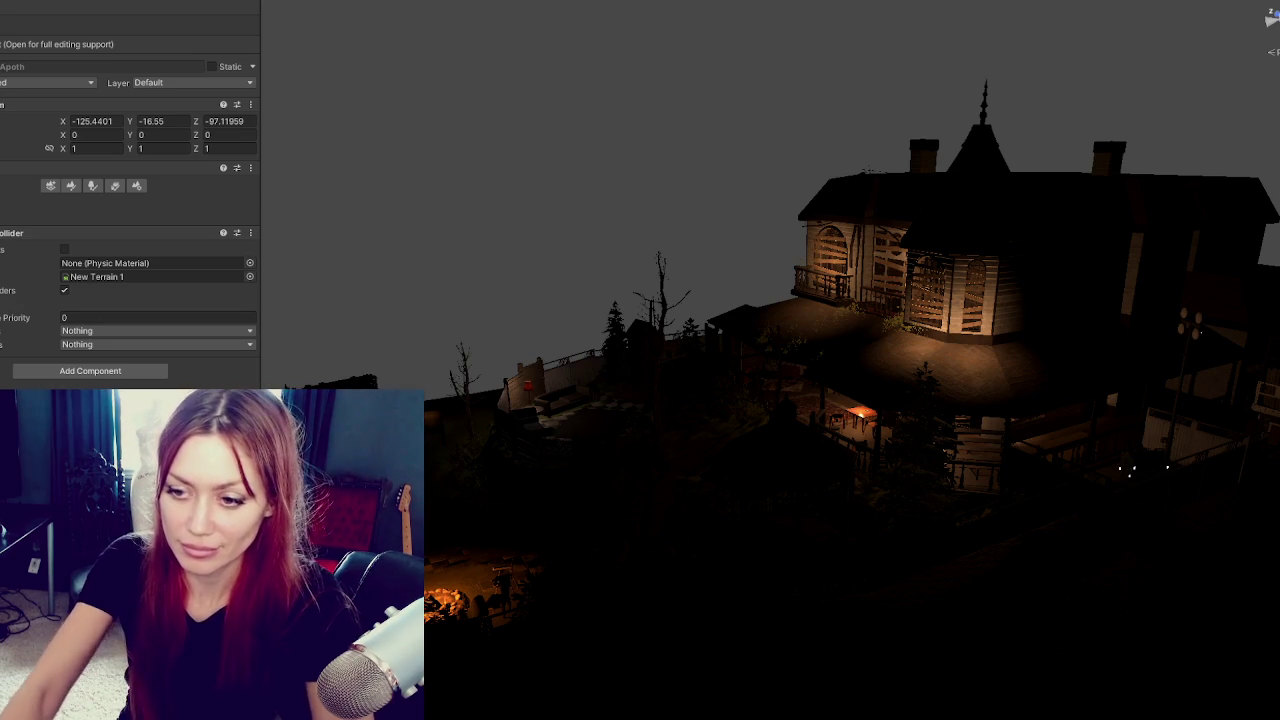
{"action": "right_click", "coordinate": [0, 212]}
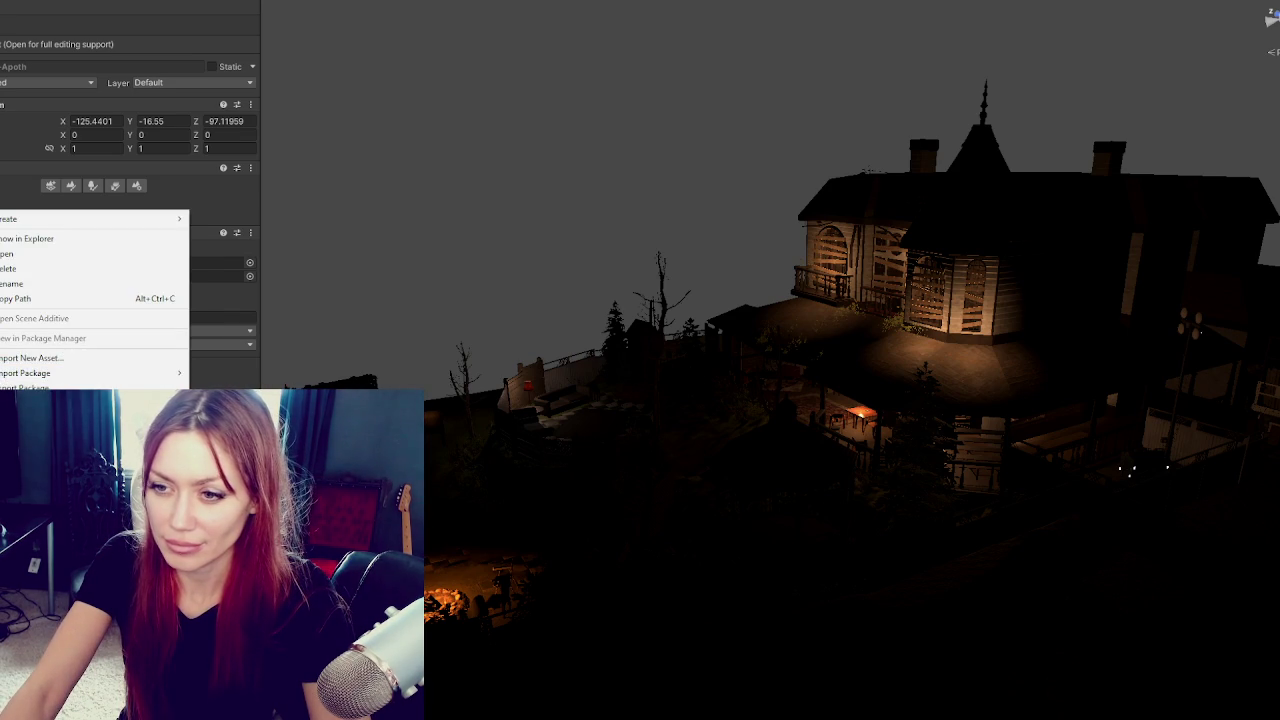
Export the terrain asset as the 'terrain apoth' package.
{"action": "left_click", "coordinate": [22, 388]}
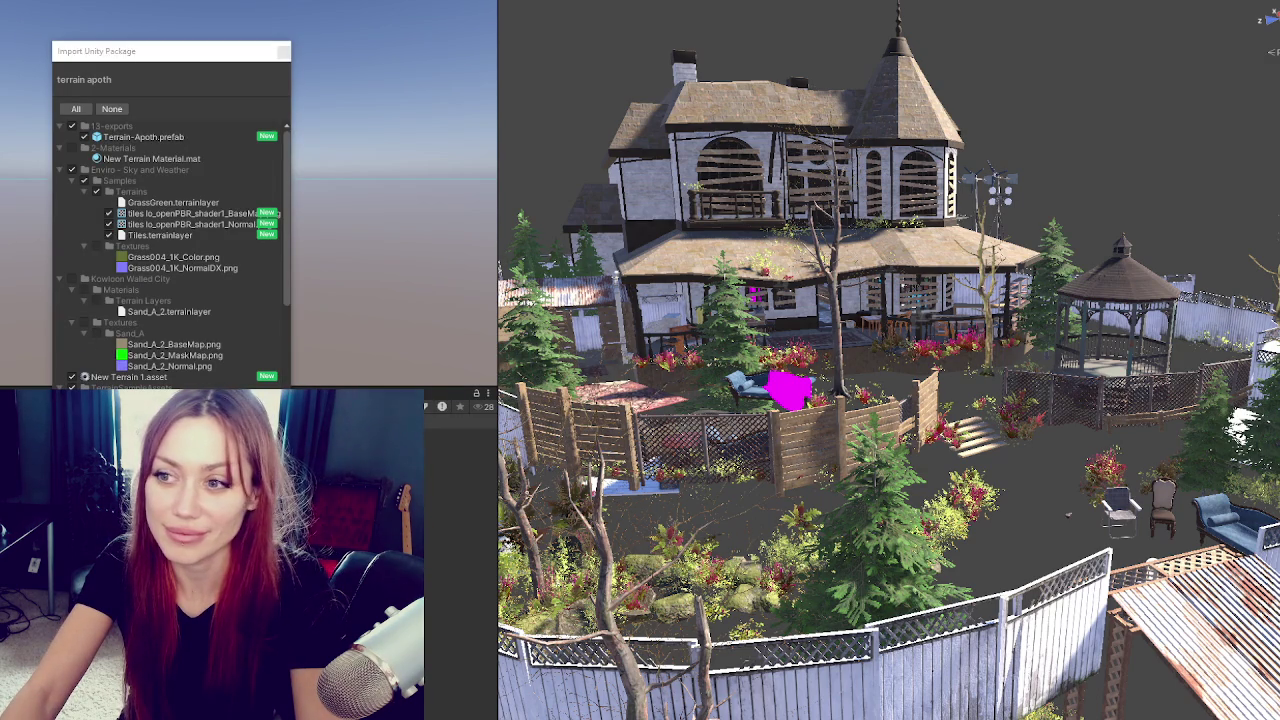
Import the 'terrain apoth' package, then select the porch roof and gazebo.
{"action": "key", "text": "Return"}
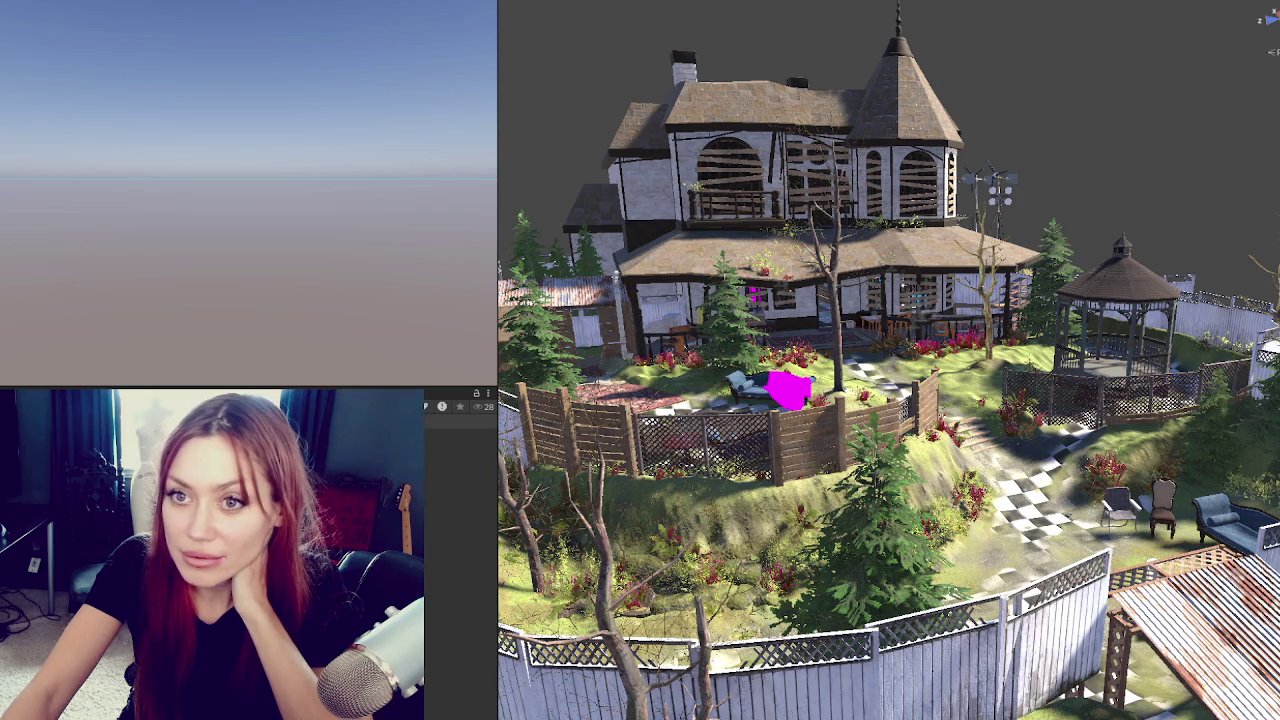
{"action": "left_click", "coordinate": [670, 278]}
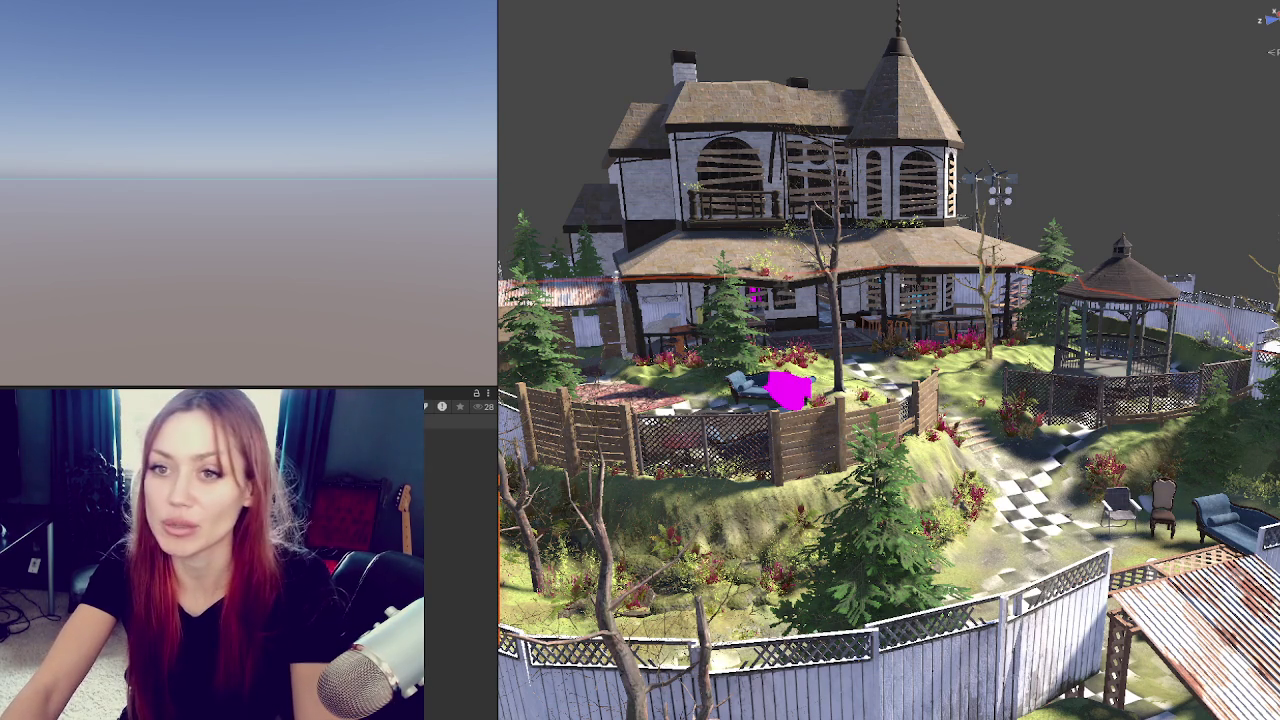
Scale the whole garden group to 0.9 on X, Y and Z.
{"action": "key", "text": "ctrl+a"}
{"action": "left_click", "coordinate": [76, 91]}
{"action": "type", "text": "0.9"}
{"action": "key", "text": "Tab"}
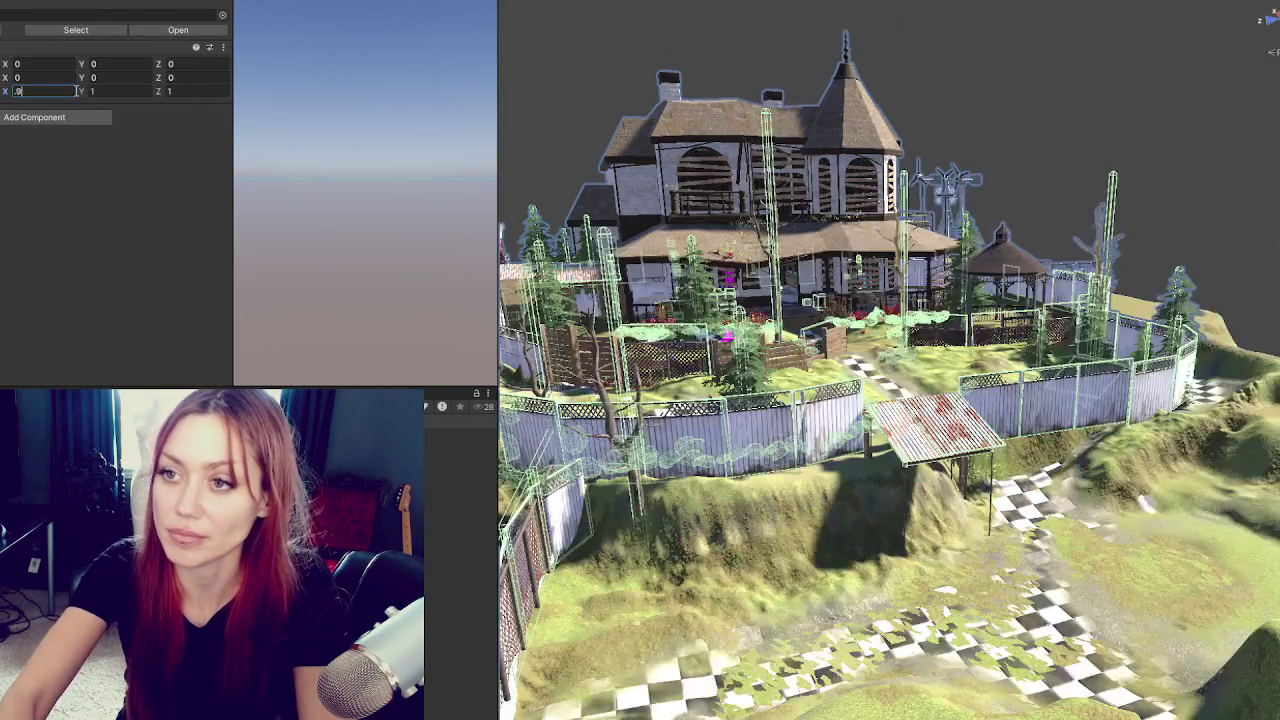
{"action": "type", "text": "0.9"}
{"action": "key", "text": "Tab"}
{"action": "type", "text": ".9"}
Select the hillside terrain and bring up its Terrain Settings.
{"action": "left_click", "coordinate": [900, 600]}
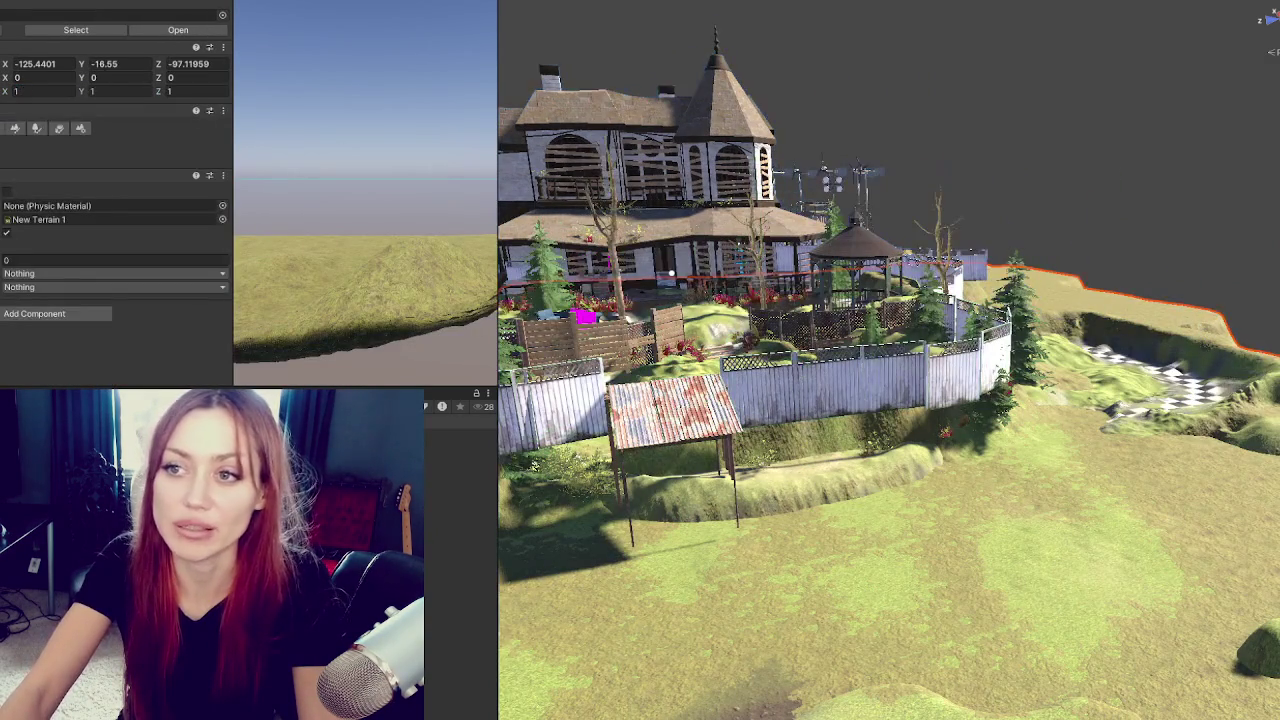
{"action": "left_click", "coordinate": [85, 129]}
{"action": "scroll", "coordinate": [78, 237], "scroll_direction": "down", "scroll_amount": 10}
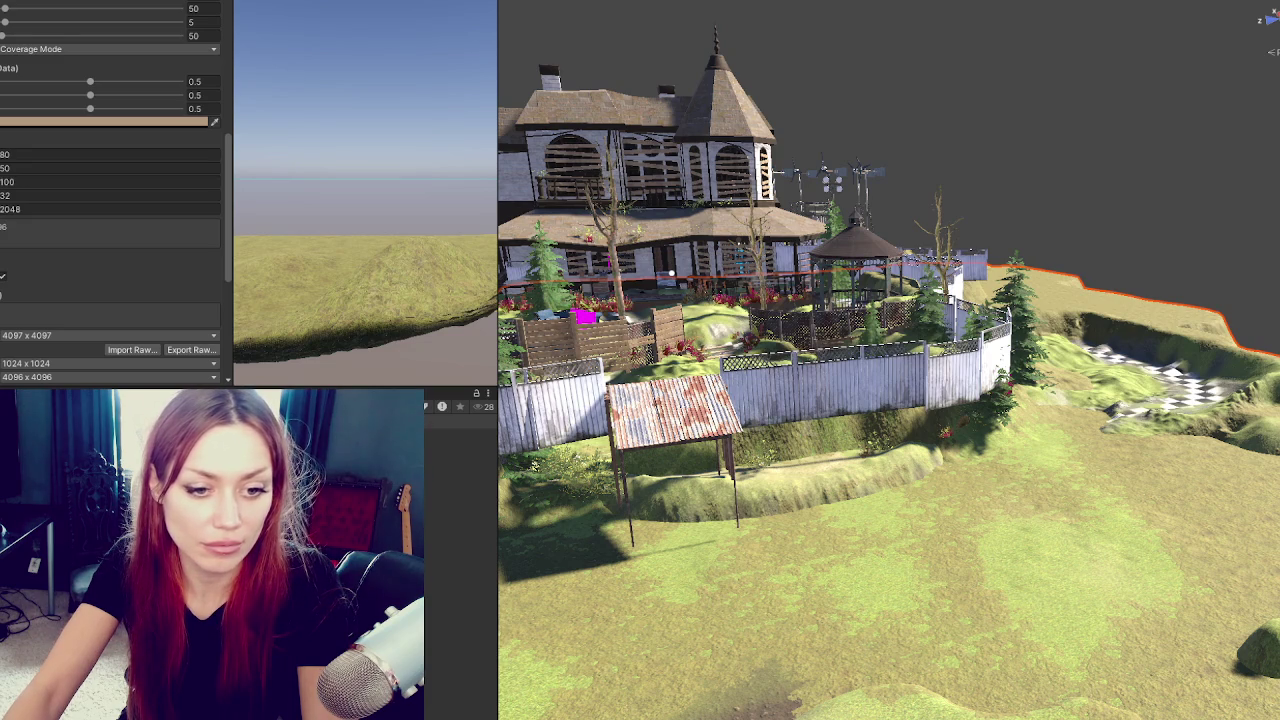
Set the terrain's width, length and height to 72, 45 and 90, leaving 32 unchanged.
{"action": "left_click", "coordinate": [84, 154]}
{"action": "type", "text": "72"}
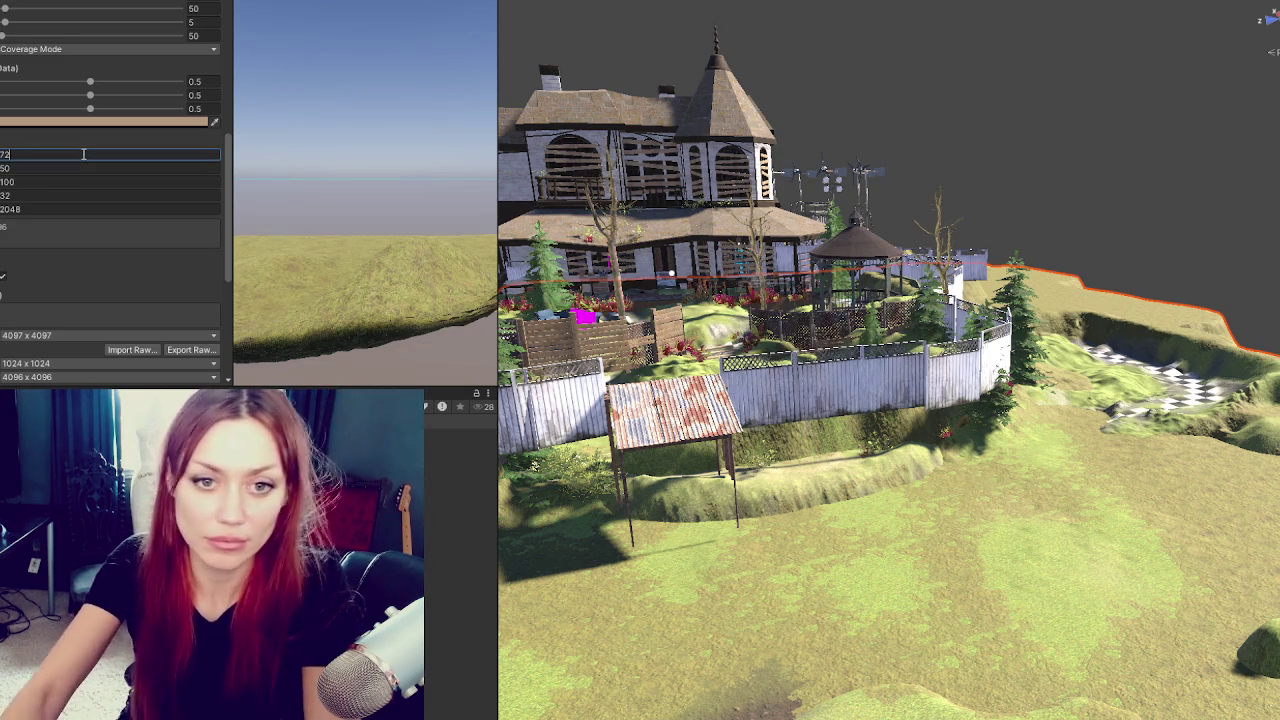
{"action": "key", "text": "Return"}
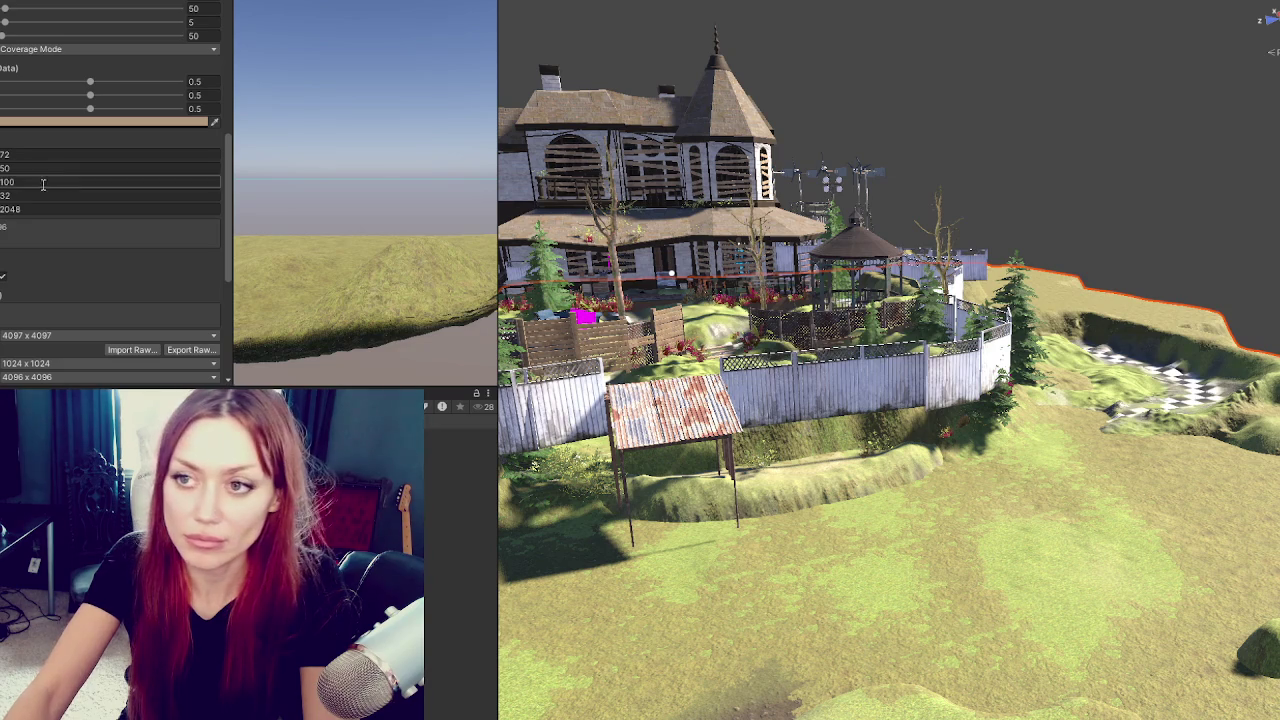
{"action": "left_click", "coordinate": [84, 168]}
{"action": "type", "text": "34"}
{"action": "key", "text": "BackSpace"}
{"action": "key", "text": "BackSpace"}
{"action": "type", "text": "45"}
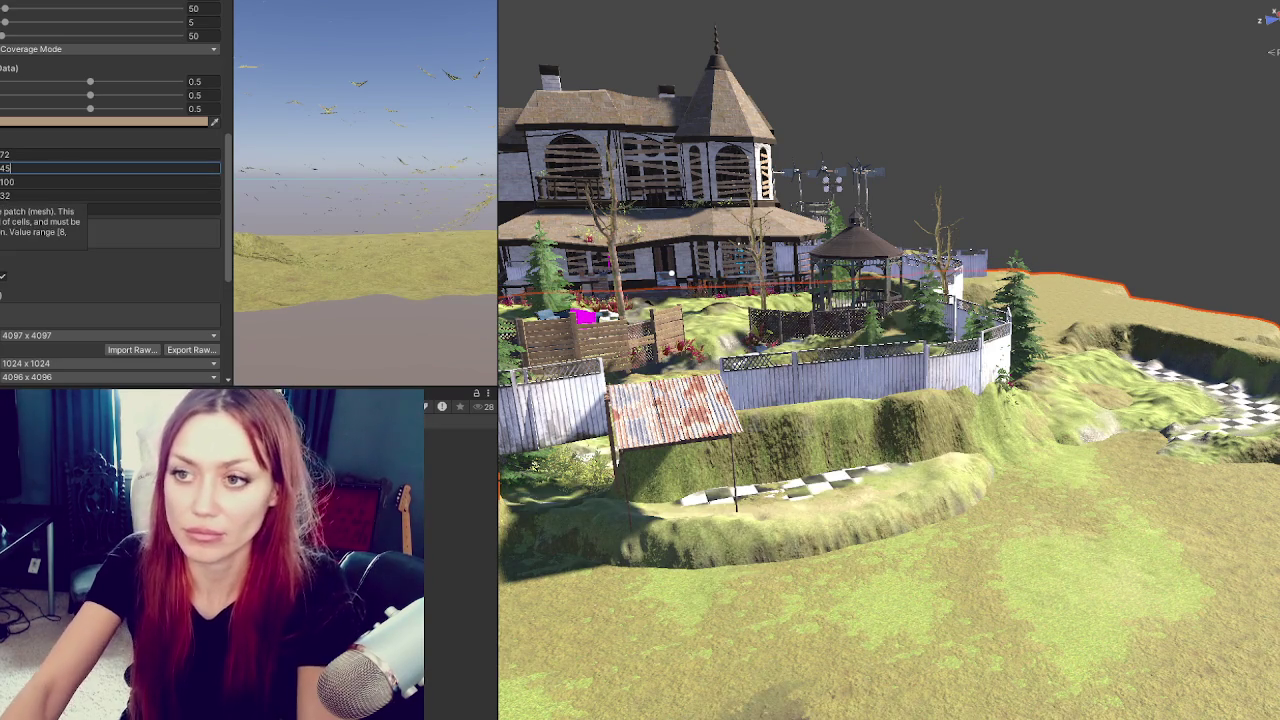
{"action": "left_click", "coordinate": [100, 182]}
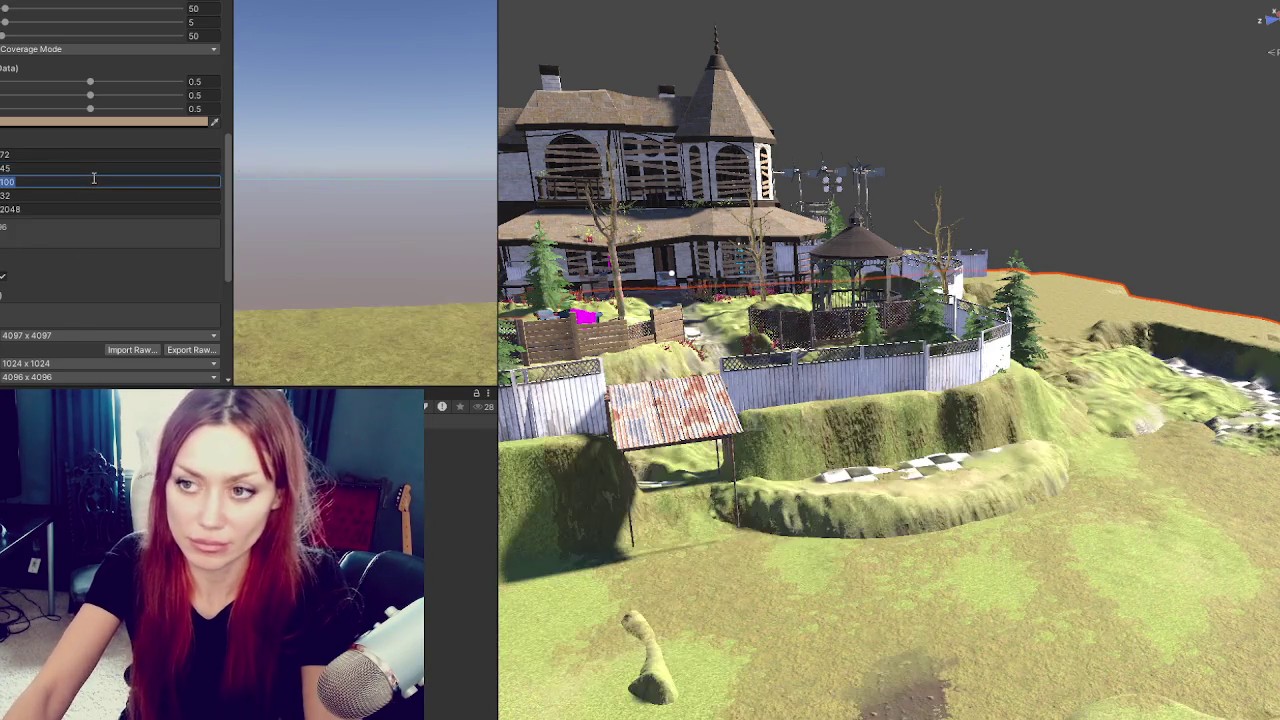
{"action": "type", "text": "90"}
{"action": "key", "text": "Tab"}
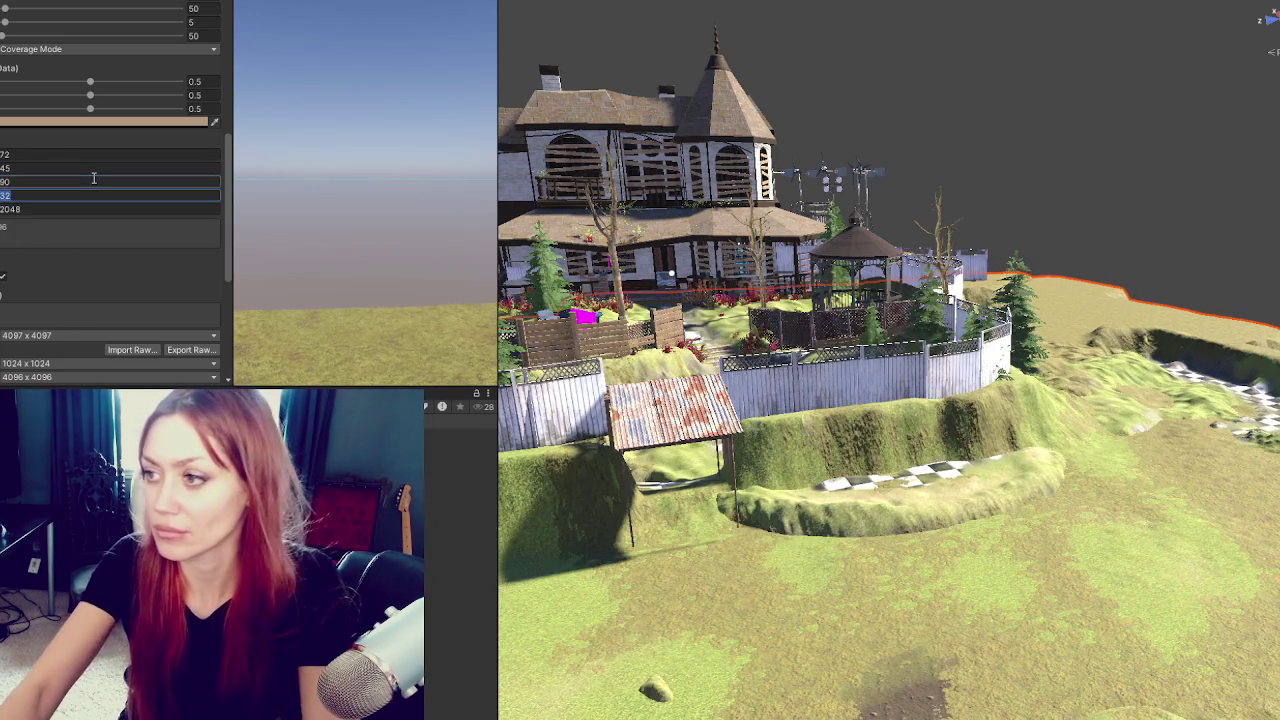
{"action": "key", "text": "Return"}
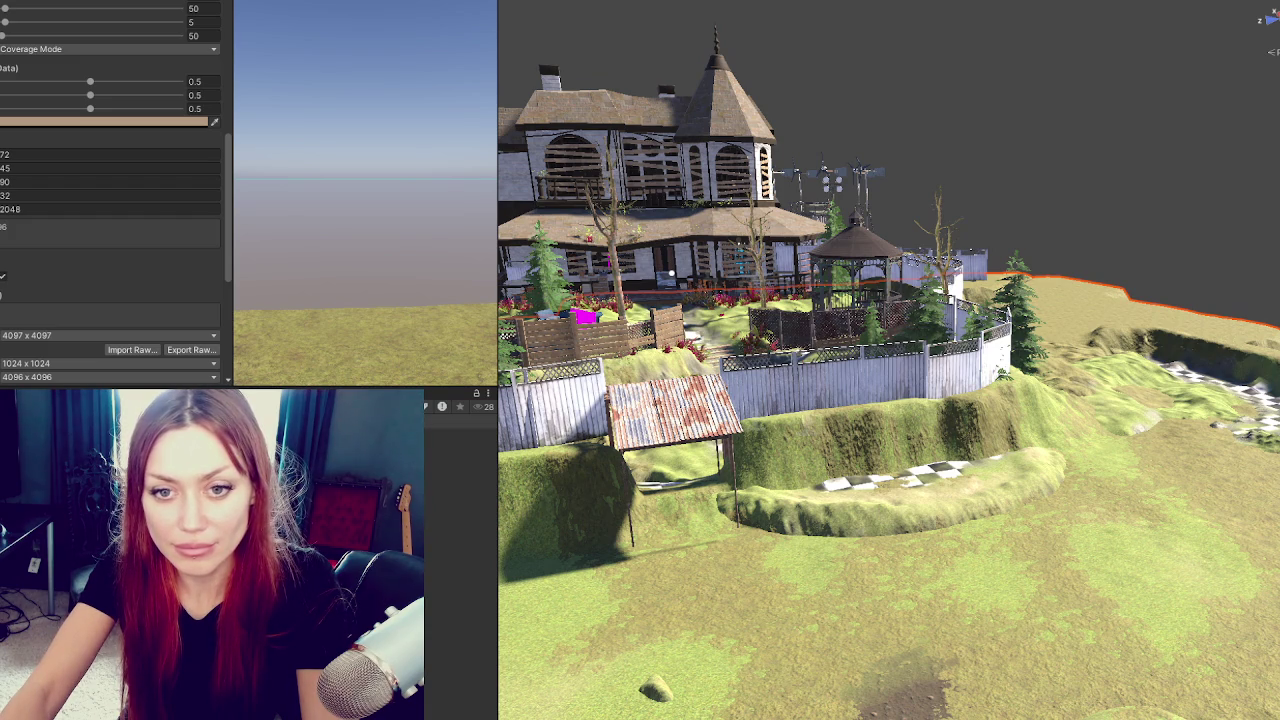
{"action": "left_click", "coordinate": [912, 490]}
{"action": "scroll", "coordinate": [912, 490], "scroll_direction": "down", "scroll_amount": 3}
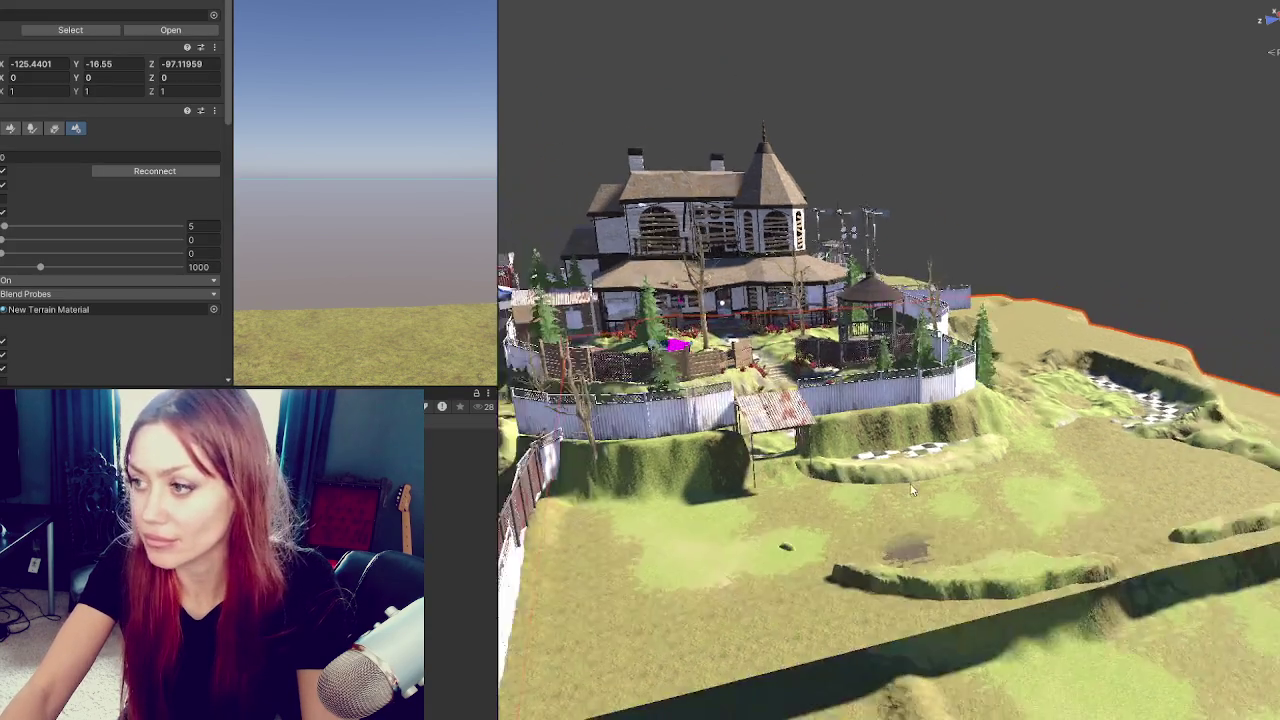
{"action": "mouse_move", "coordinate": [912, 490]}
{"action": "left_mouse_down"}
{"action": "mouse_move", "coordinate": [645, 505]}
{"action": "mouse_move", "coordinate": [785, 505]}
{"action": "left_mouse_up"}
{"action": "left_click", "coordinate": [786, 503]}
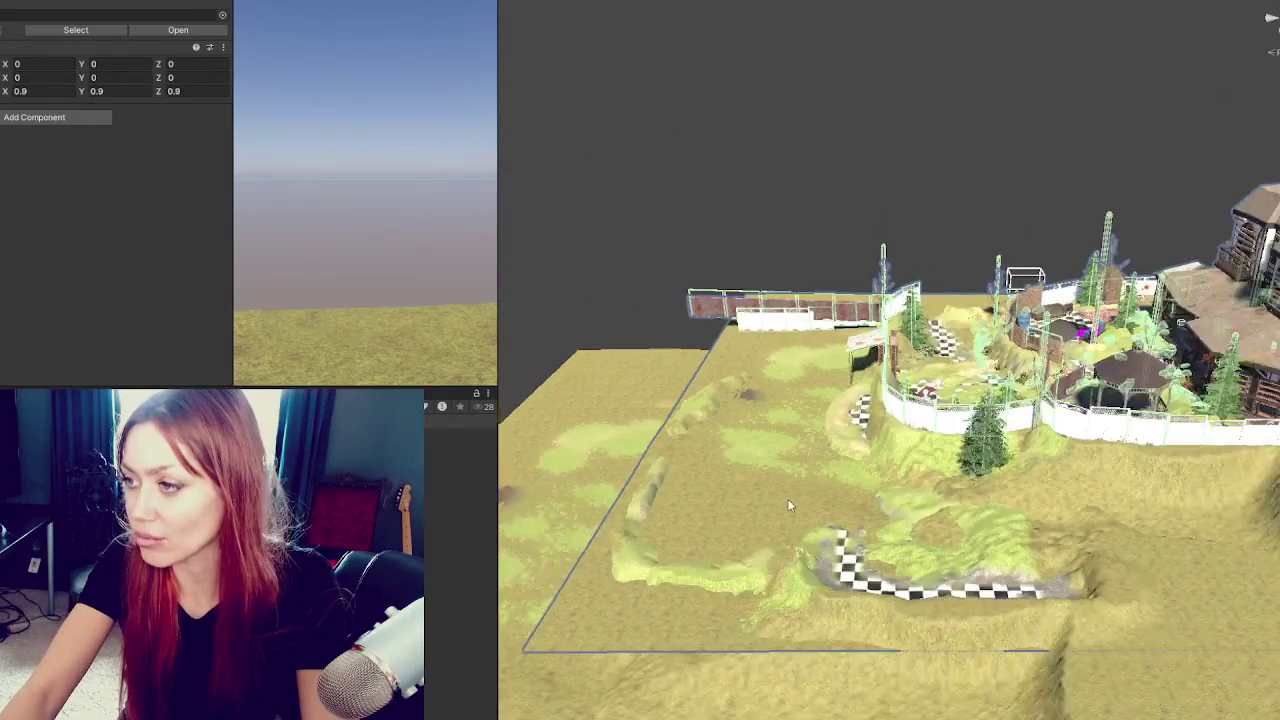
{"action": "left_click", "coordinate": [835, 477]}
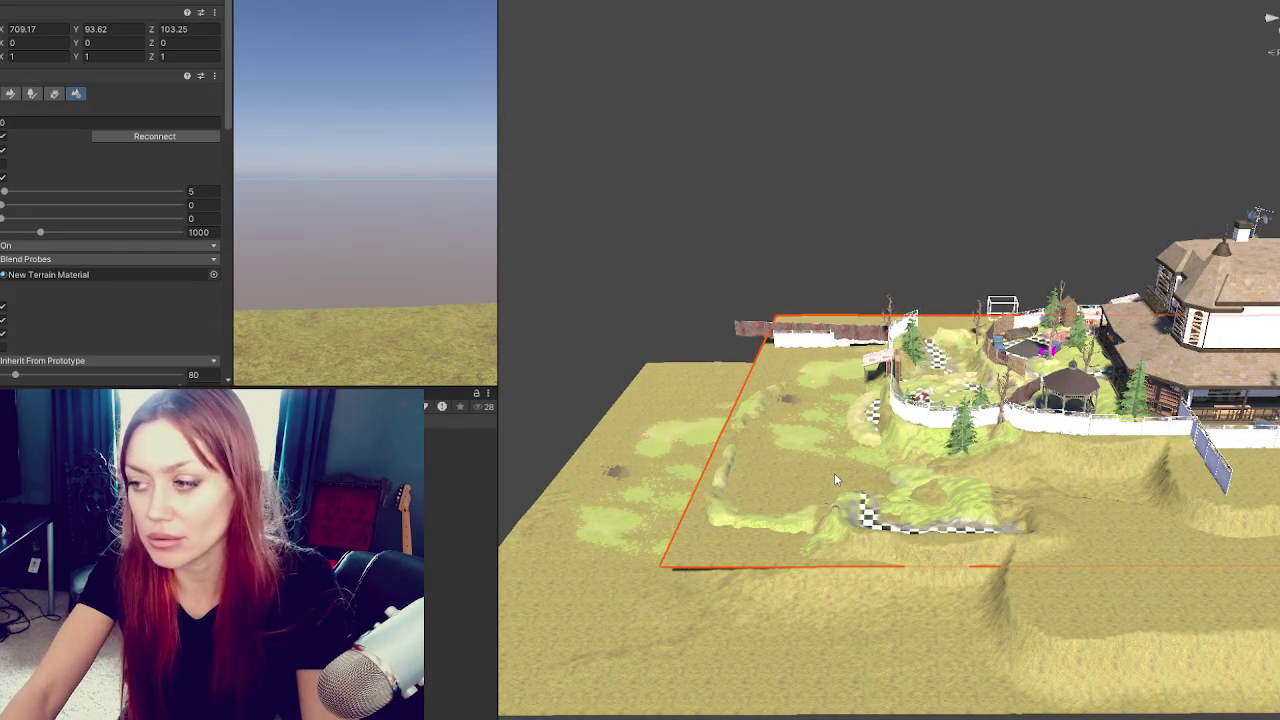
{"action": "scroll", "coordinate": [837, 478], "scroll_direction": "up", "scroll_amount": 2}
{"action": "scroll", "coordinate": [838, 480], "scroll_direction": "up", "scroll_amount": 2}
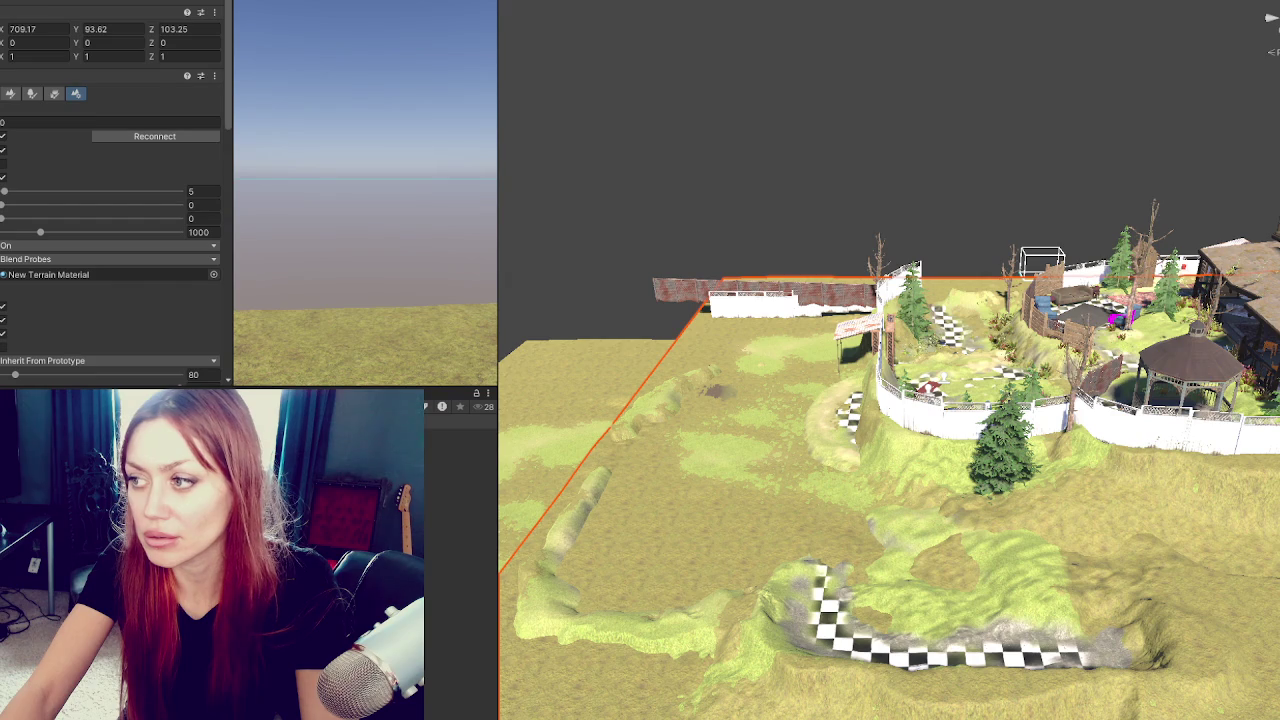
Delete the extra sculpted terrain tile and look down over the garden.
{"action": "left_click", "coordinate": [590, 450]}
{"action": "key", "text": "ctrl+z"}
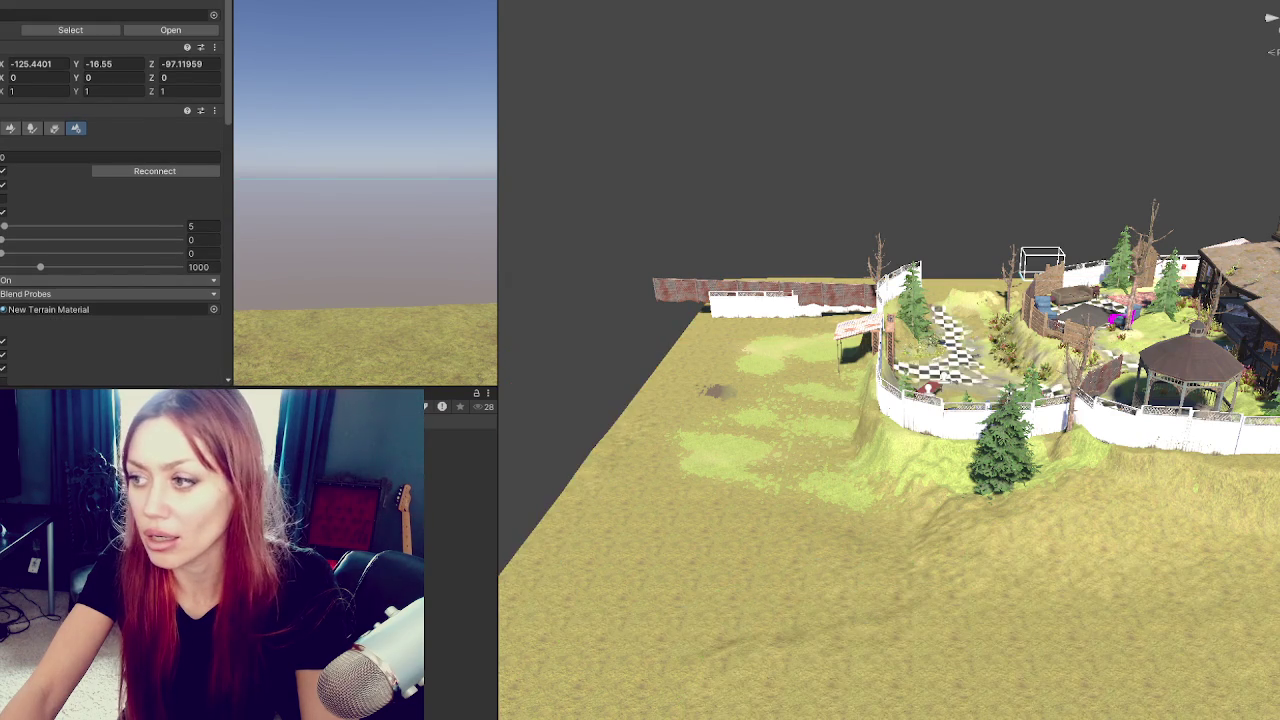
{"action": "scroll", "coordinate": [611, 300], "scroll_direction": "up", "scroll_amount": 5}
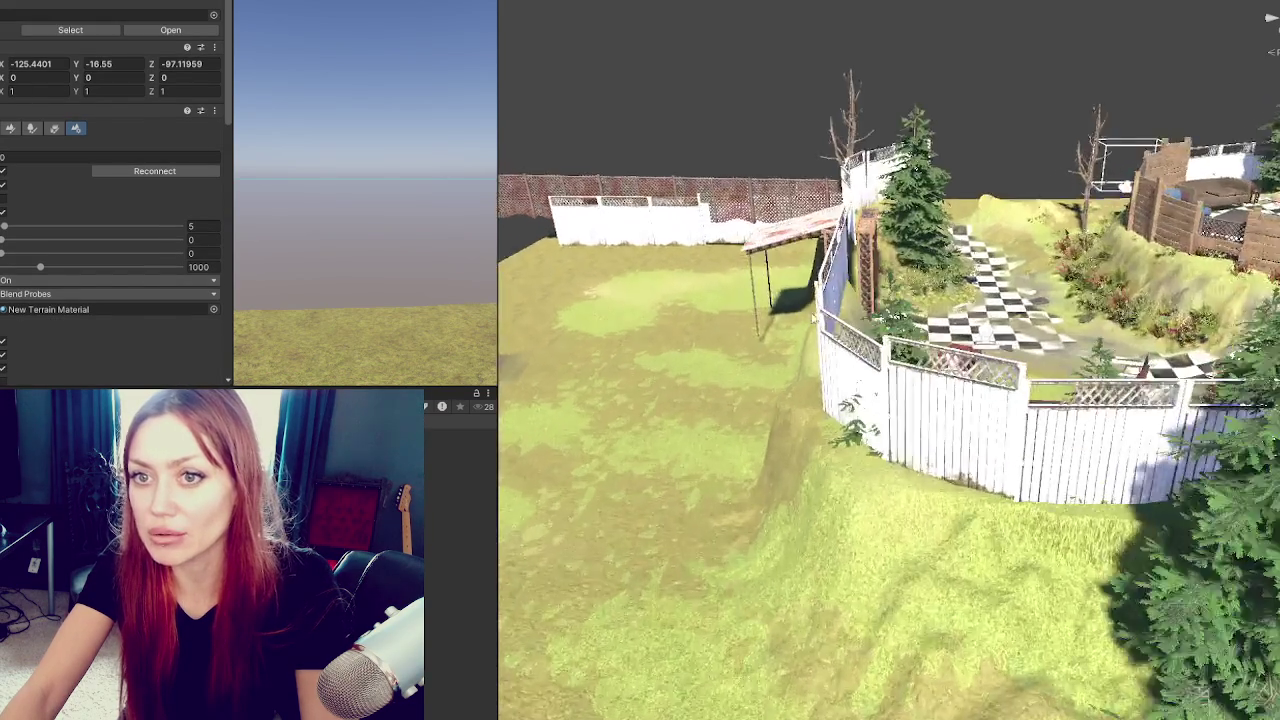
{"action": "mouse_move", "coordinate": [1270, 18]}
{"action": "left_mouse_down"}
{"action": "mouse_move", "coordinate": [1090, 525]}
{"action": "mouse_move", "coordinate": [978, 508]}
{"action": "left_mouse_up"}
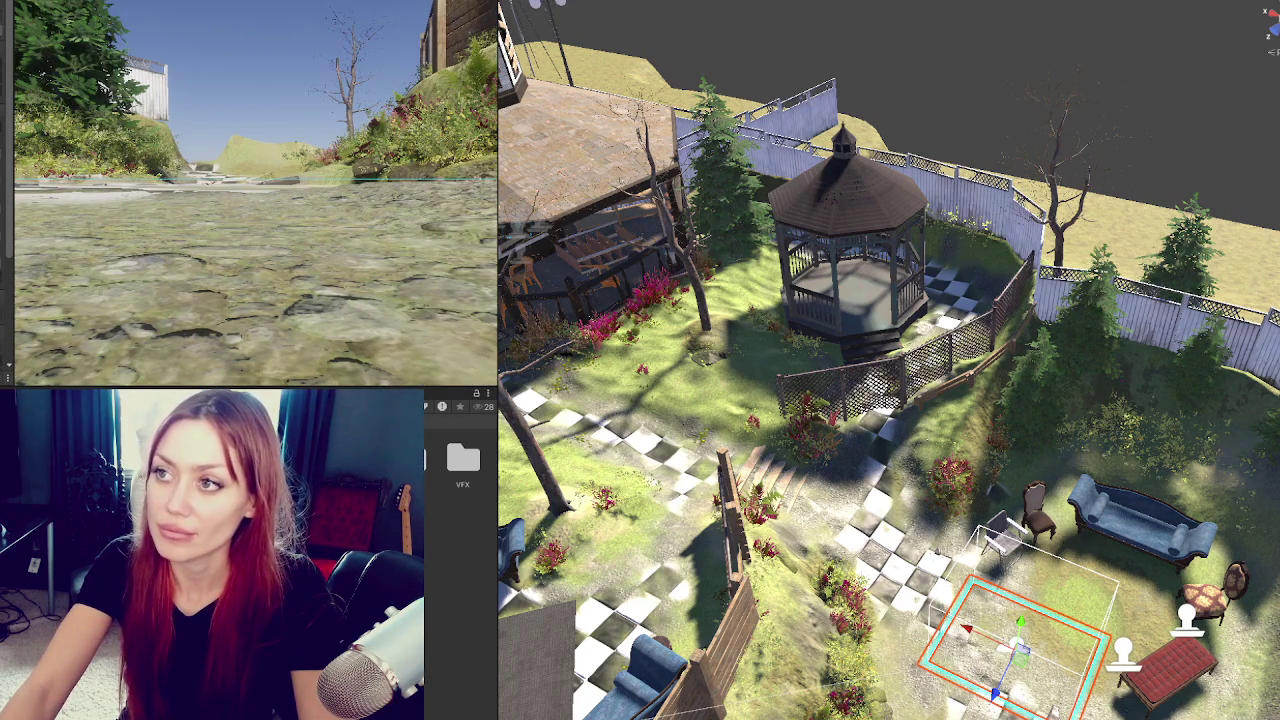
Try to enter Play mode twice, then start deleting the Assets/7-Scripts folder.
{"action": "key", "text": "ctrl+p"}
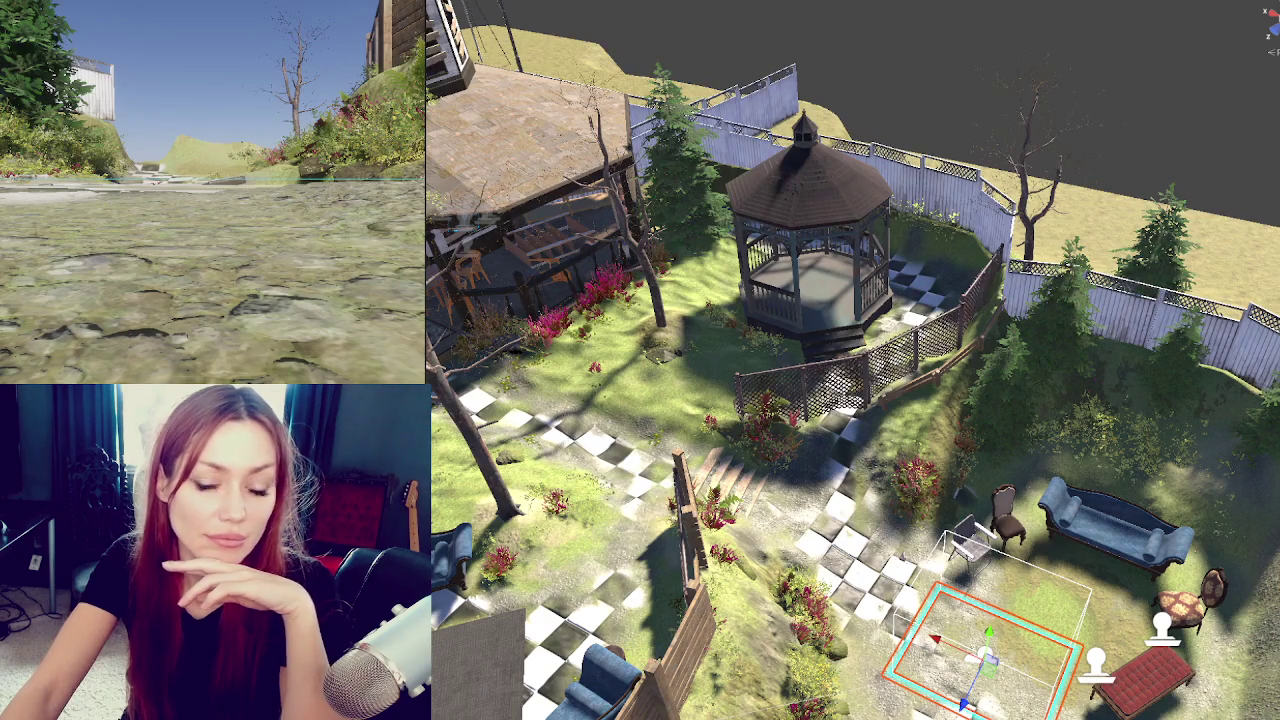
{"action": "key", "text": "ctrl+p"}
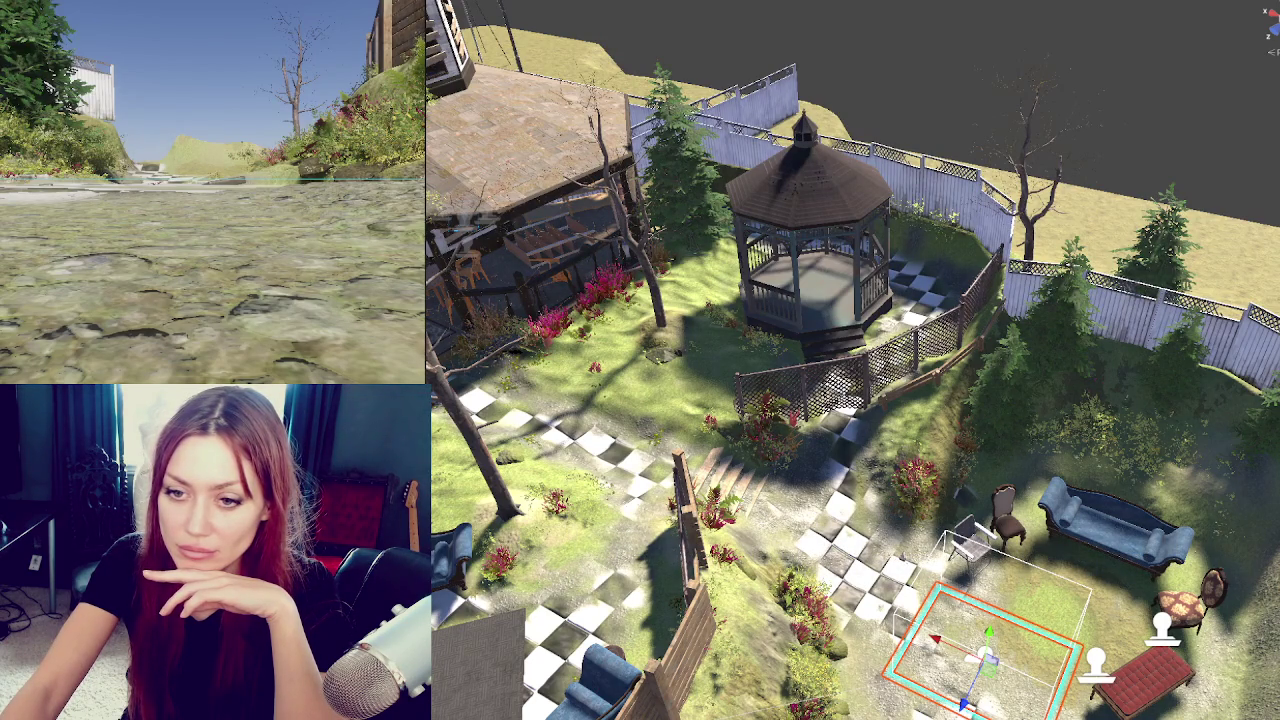
{"action": "key", "text": "Delete"}
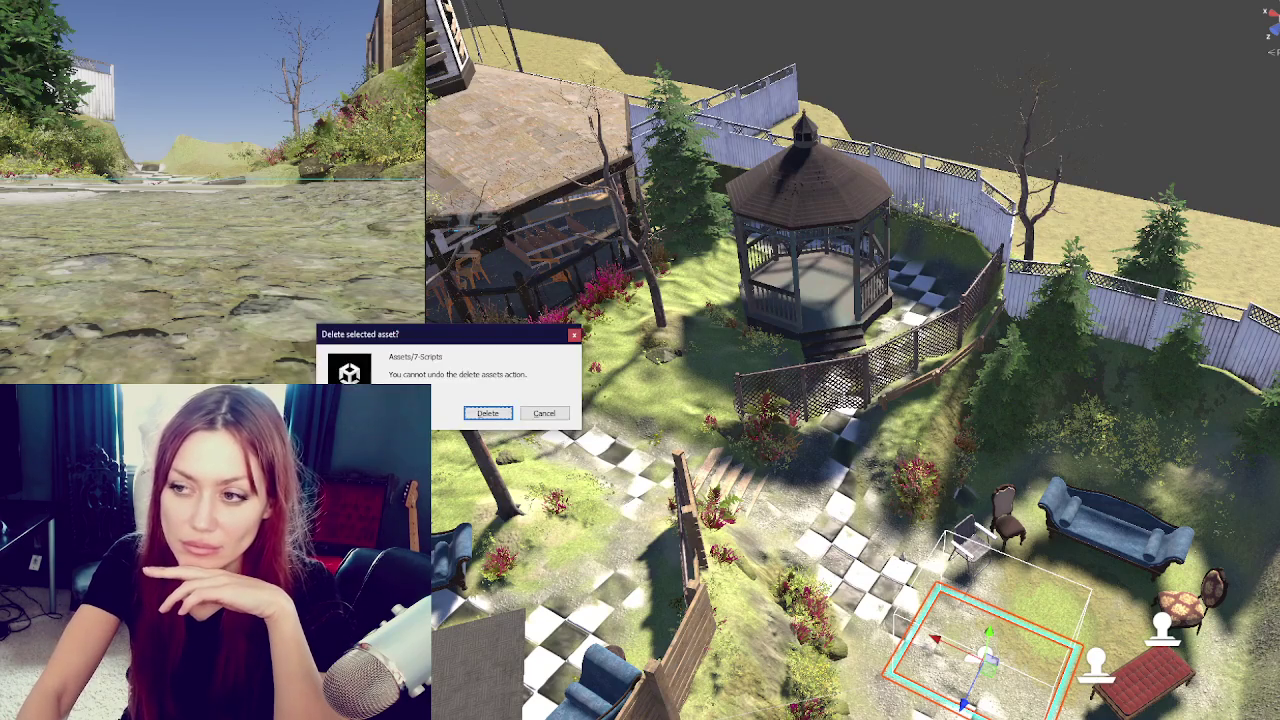
Confirm deletion of the 7-Scripts folder.
{"action": "key", "text": "Return"}
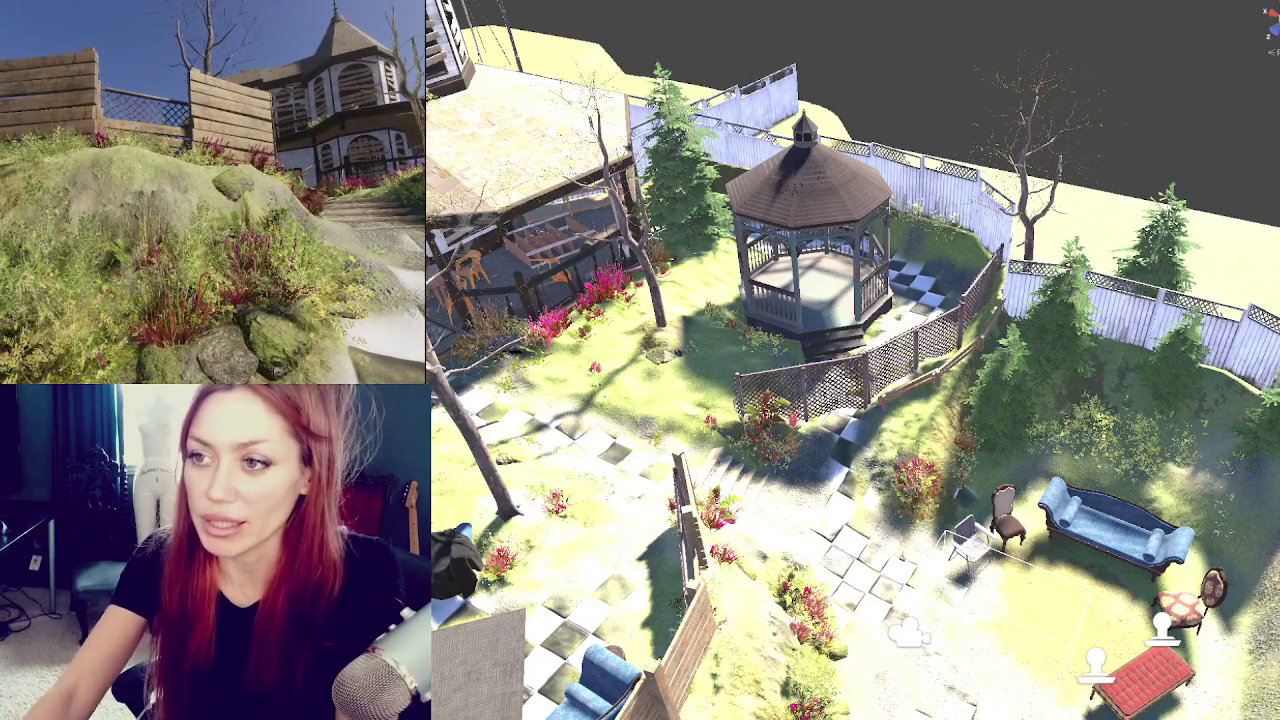
Go through the patio flower clumps and give the plant beside the fence the Grass diffusion profile.
{"action": "left_click", "coordinate": [563, 335]}
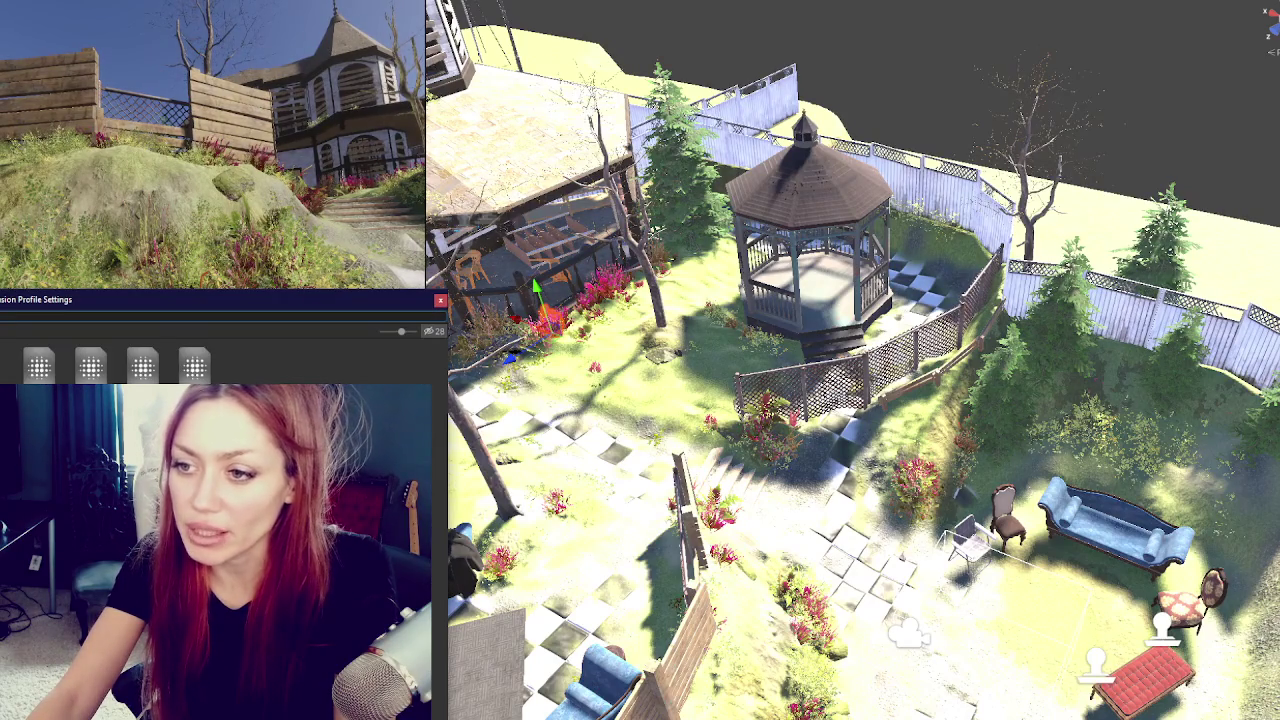
{"action": "left_click", "coordinate": [93, 378]}
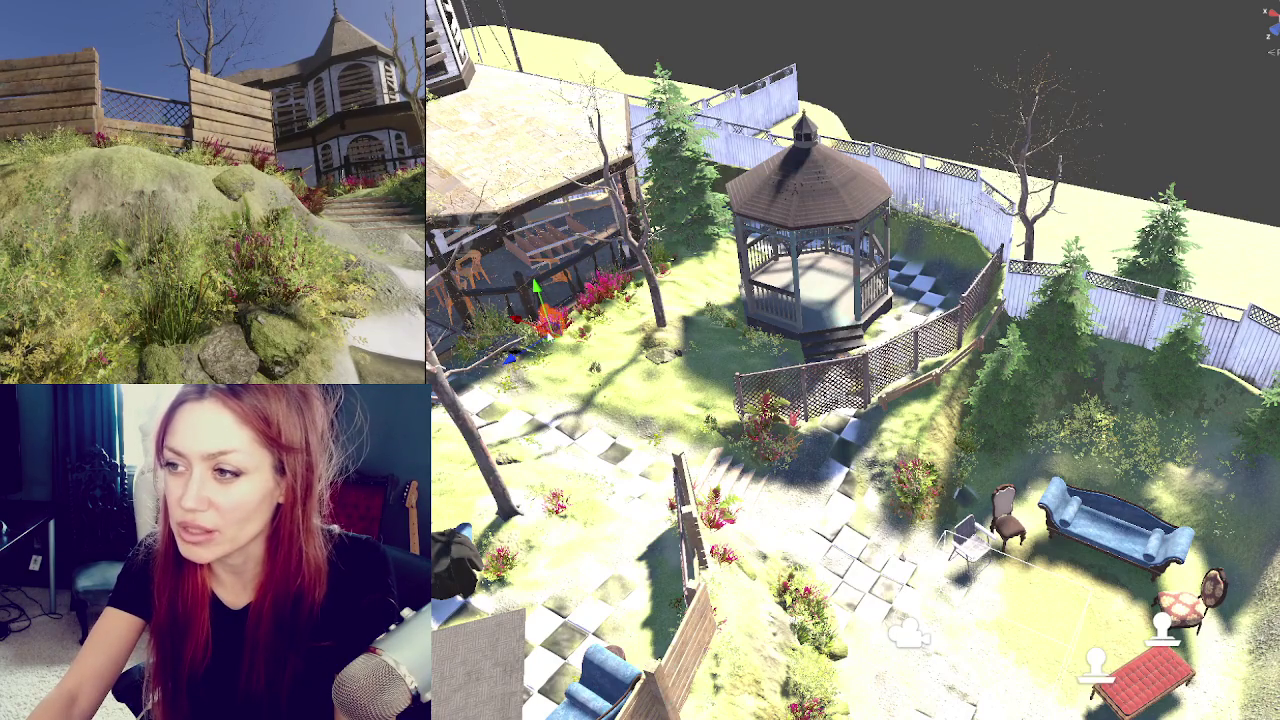
{"action": "left_click", "coordinate": [590, 308]}
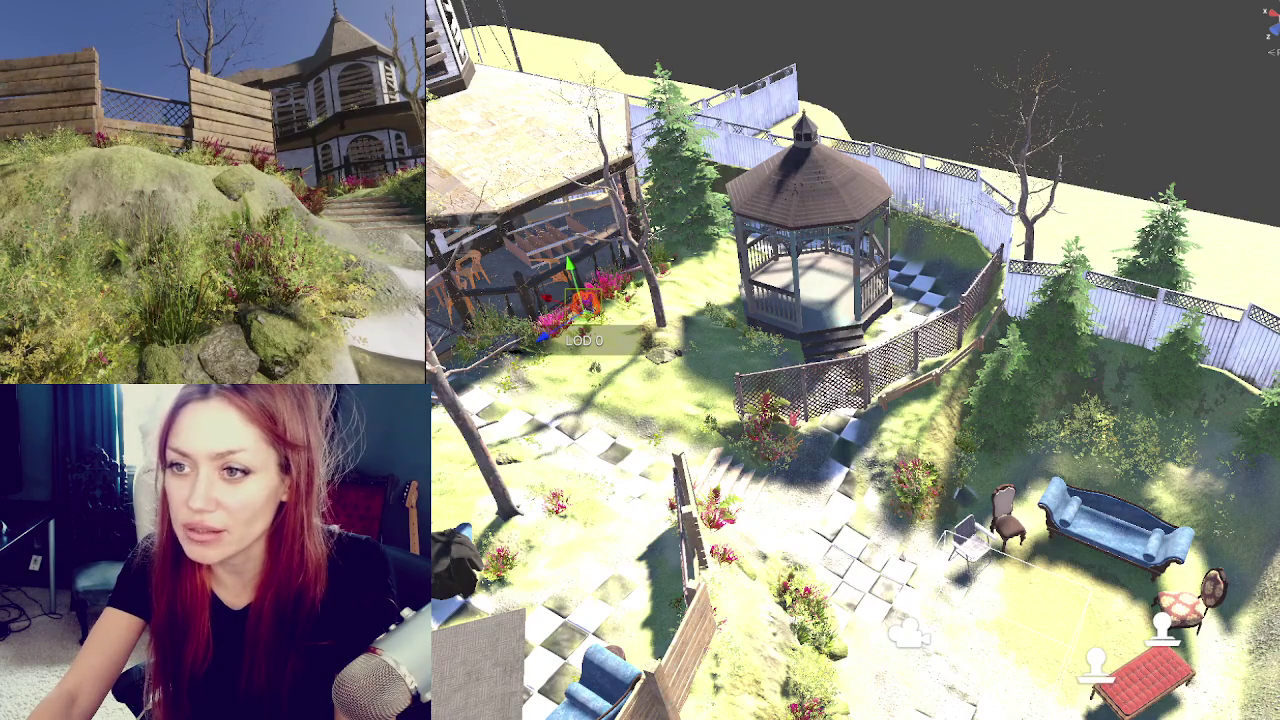
{"action": "left_click_drag", "start_coordinate": [34, 213], "coordinate": [6, 242]}
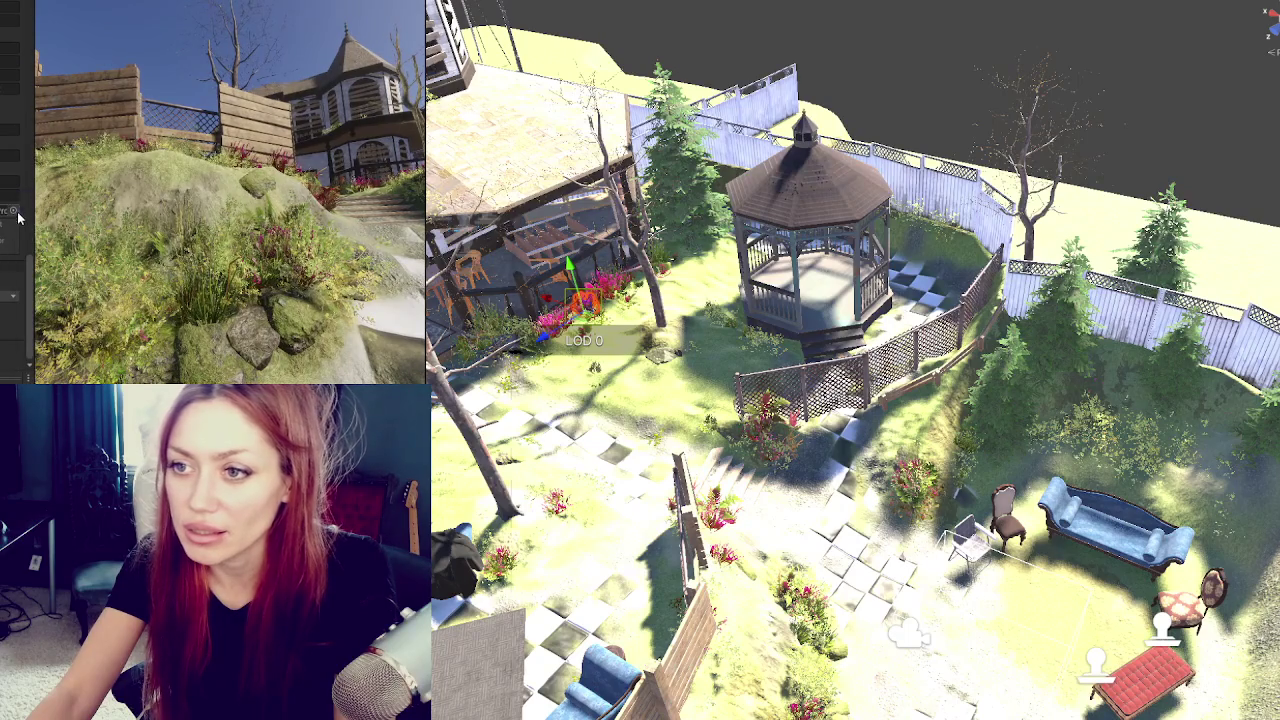
{"action": "left_click", "coordinate": [15, 212]}
{"action": "left_click", "coordinate": [728, 515]}
{"action": "scroll", "coordinate": [15, 200], "scroll_direction": "up", "scroll_amount": 3}
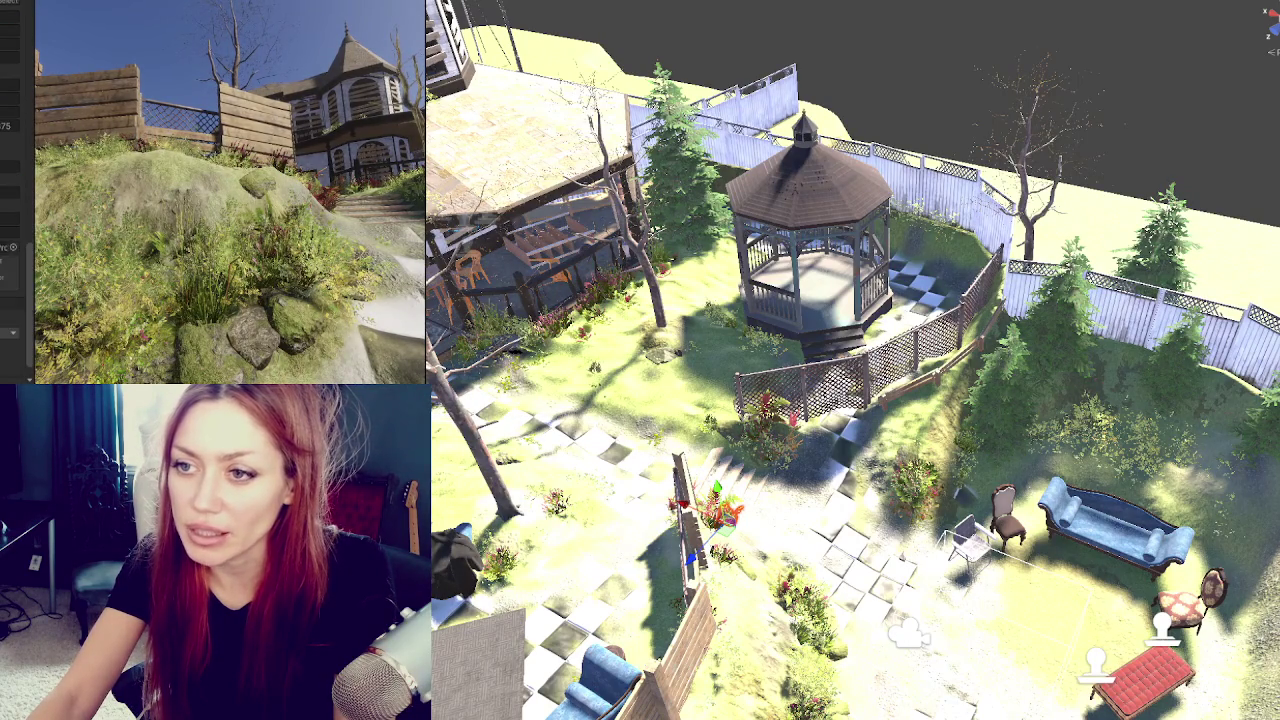
{"action": "left_click", "coordinate": [12, 247]}
{"action": "double_click", "coordinate": [157, 313]}
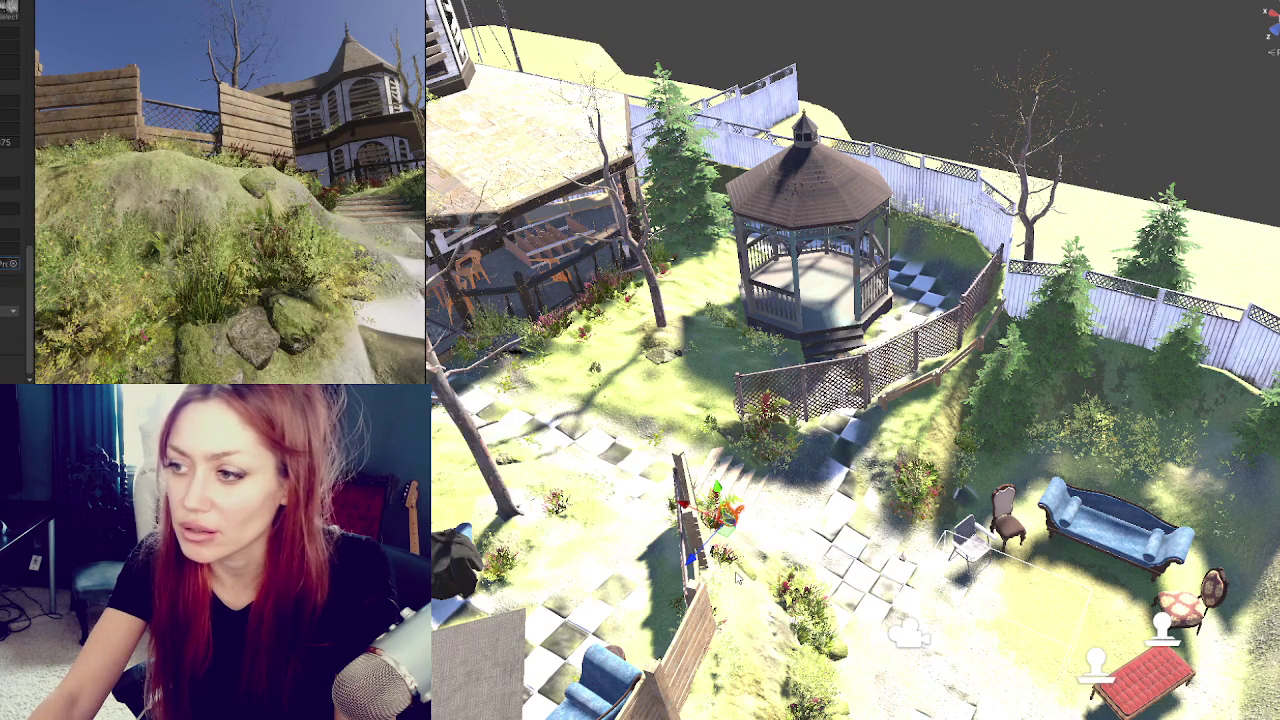
Apply the Grass diffusion profile to the plant by the path, then the next flower clump.
{"action": "left_click", "coordinate": [788, 592]}
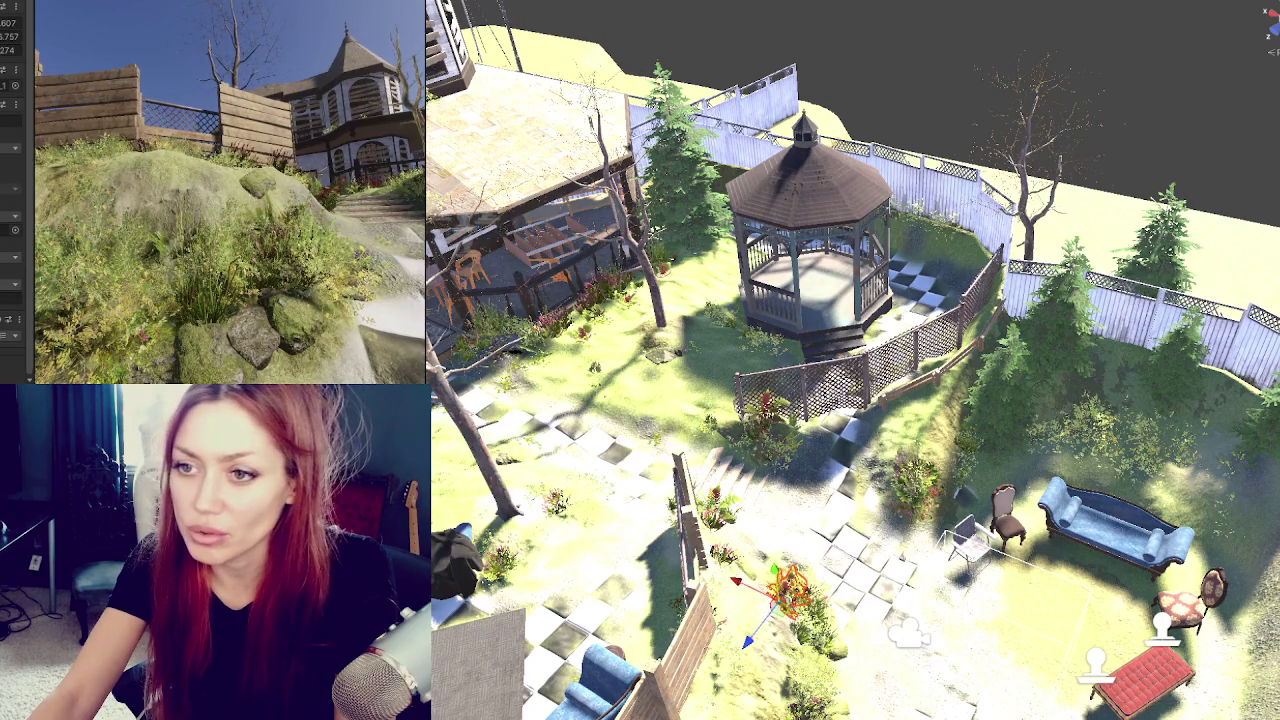
{"action": "scroll", "coordinate": [10, 200], "scroll_direction": "down", "scroll_amount": 5}
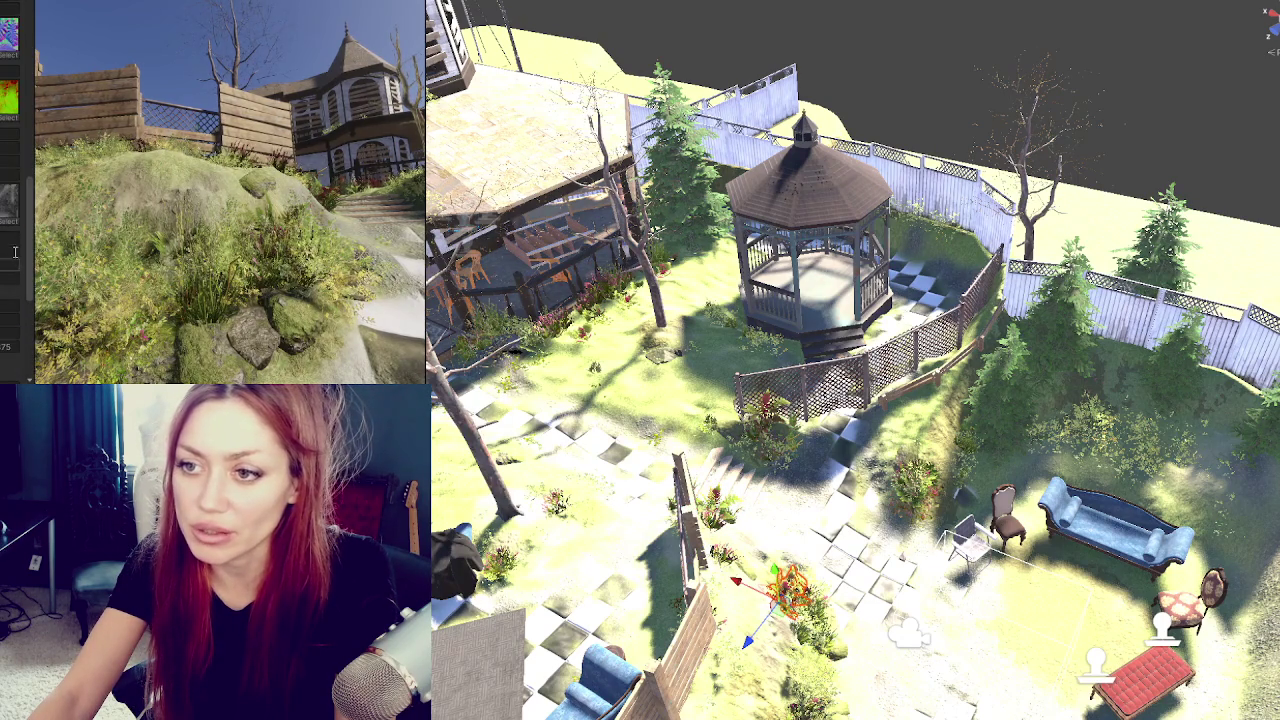
{"action": "left_click", "coordinate": [13, 228]}
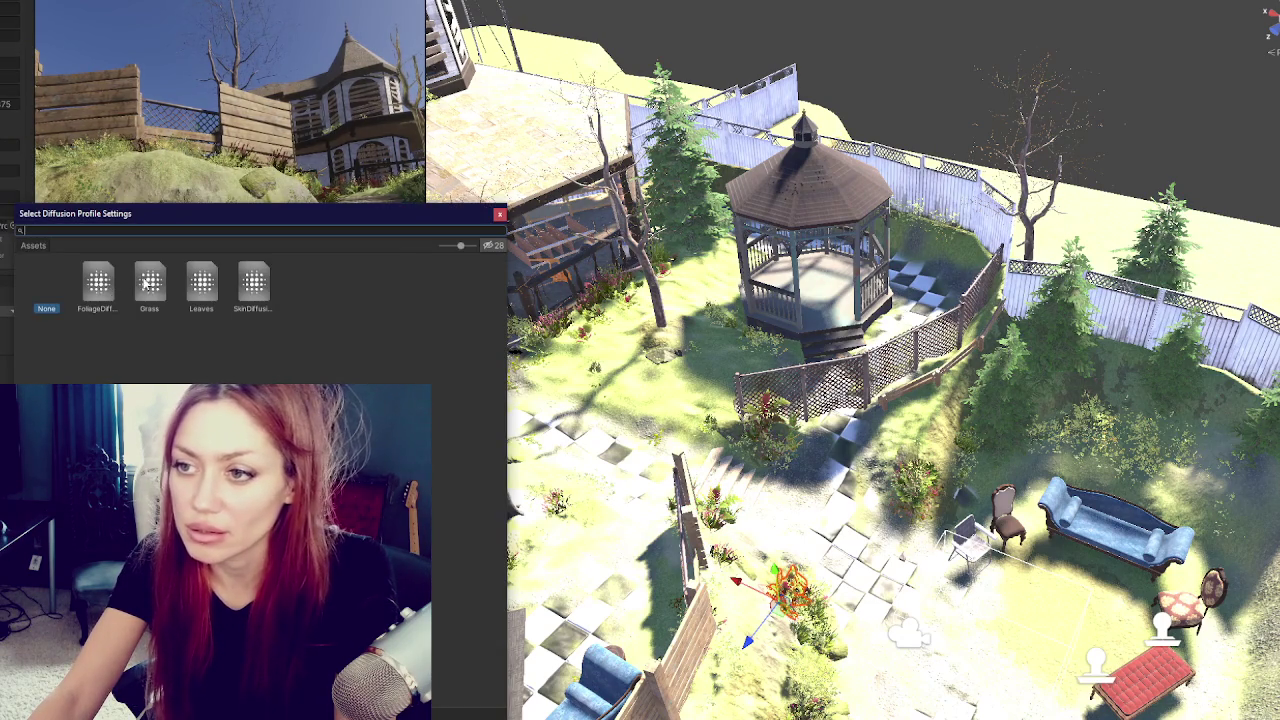
{"action": "double_click", "coordinate": [147, 283]}
{"action": "left_click", "coordinate": [556, 502]}
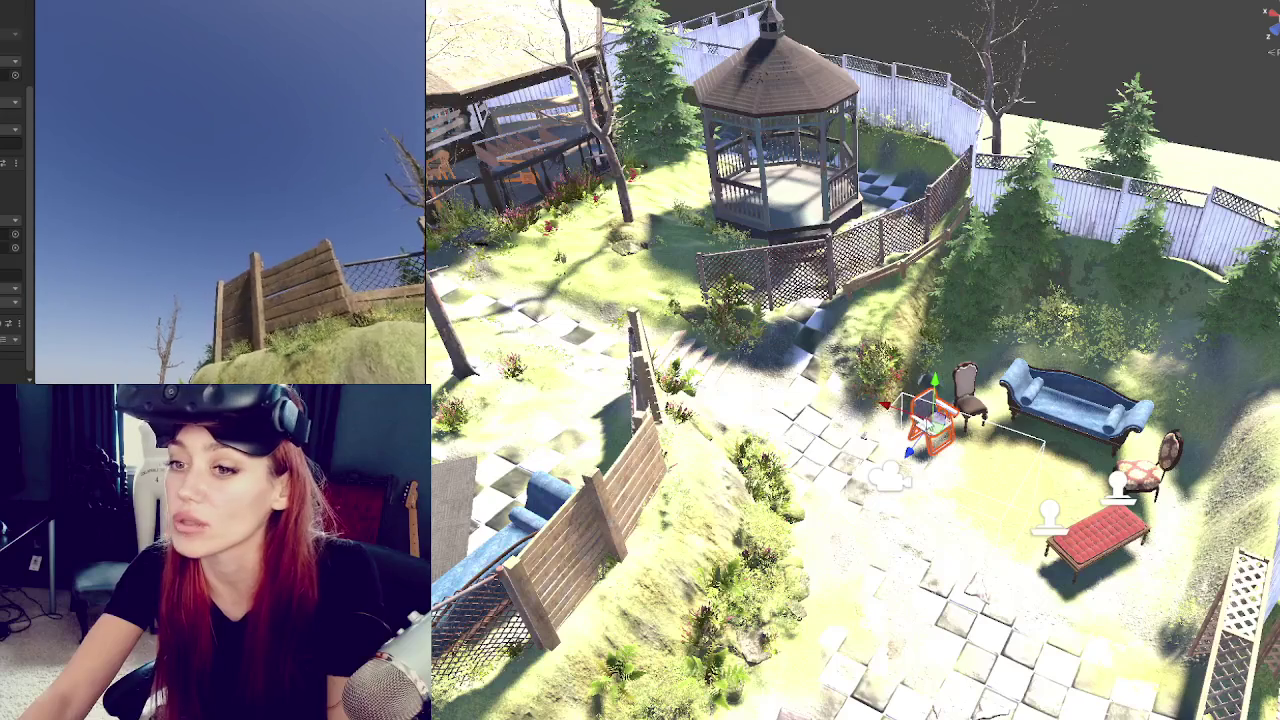
Move the lawn chair down onto the paved patio and nudge it up beside the blue sofa.
{"action": "mouse_move", "coordinate": [903, 482]}
{"action": "left_mouse_down"}
{"action": "mouse_move", "coordinate": [826, 615]}
{"action": "mouse_move", "coordinate": [866, 632]}
{"action": "left_mouse_up"}
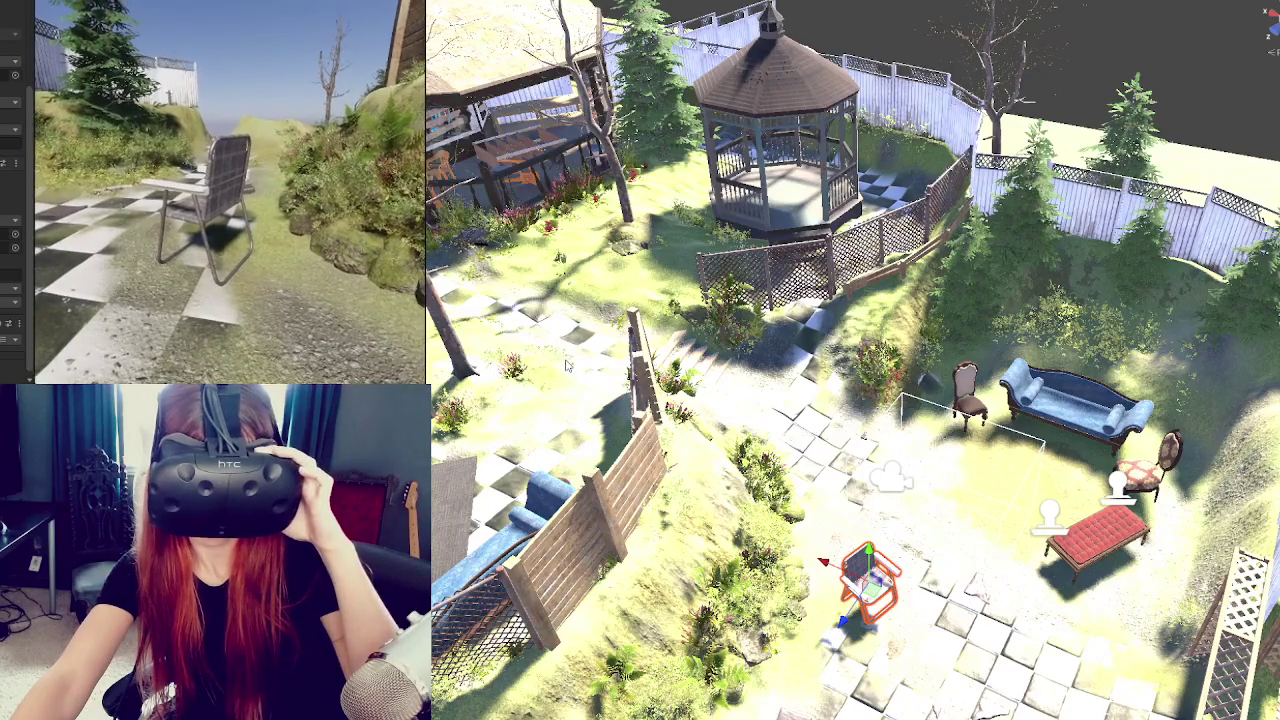
{"action": "left_click_drag", "start_coordinate": [855, 635], "coordinate": [890, 590]}
{"action": "mouse_move", "coordinate": [898, 530]}
{"action": "left_mouse_down"}
{"action": "mouse_move", "coordinate": [885, 520]}
{"action": "mouse_move", "coordinate": [910, 495]}
{"action": "left_mouse_up"}
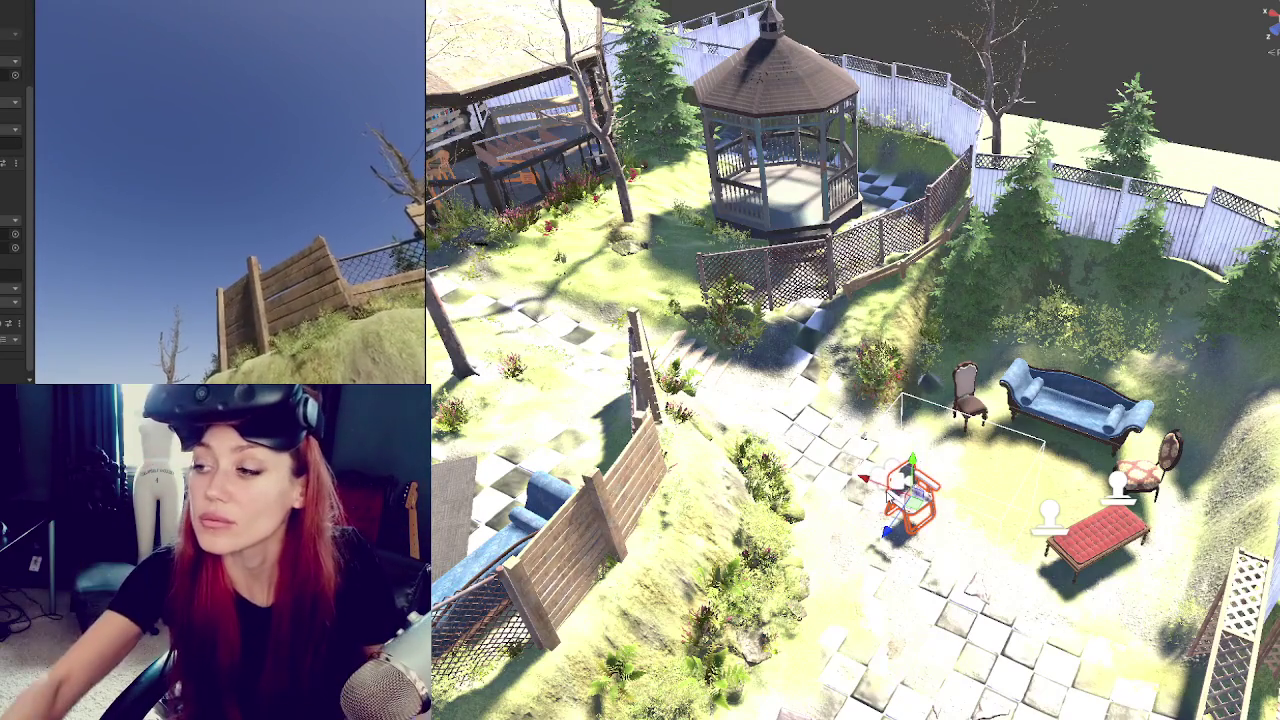
{"action": "scroll", "coordinate": [655, 340], "scroll_direction": "up", "scroll_amount": 3}
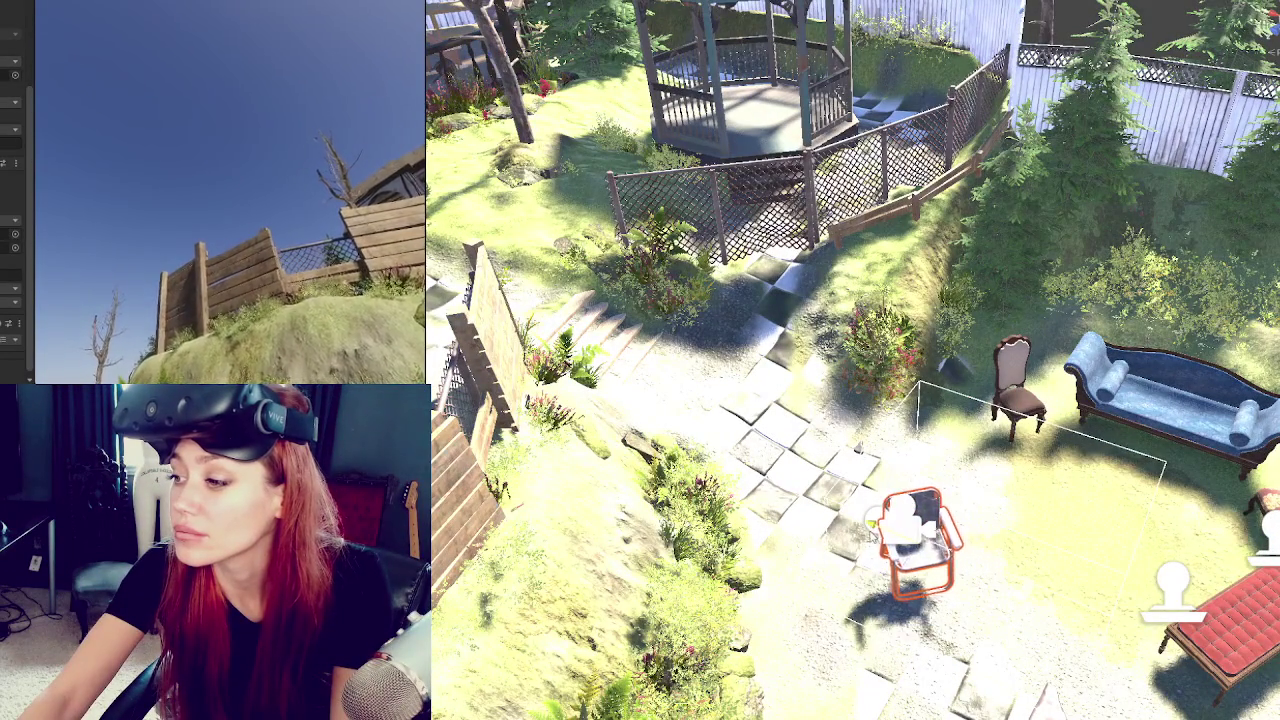
{"action": "left_click", "coordinate": [893, 533]}
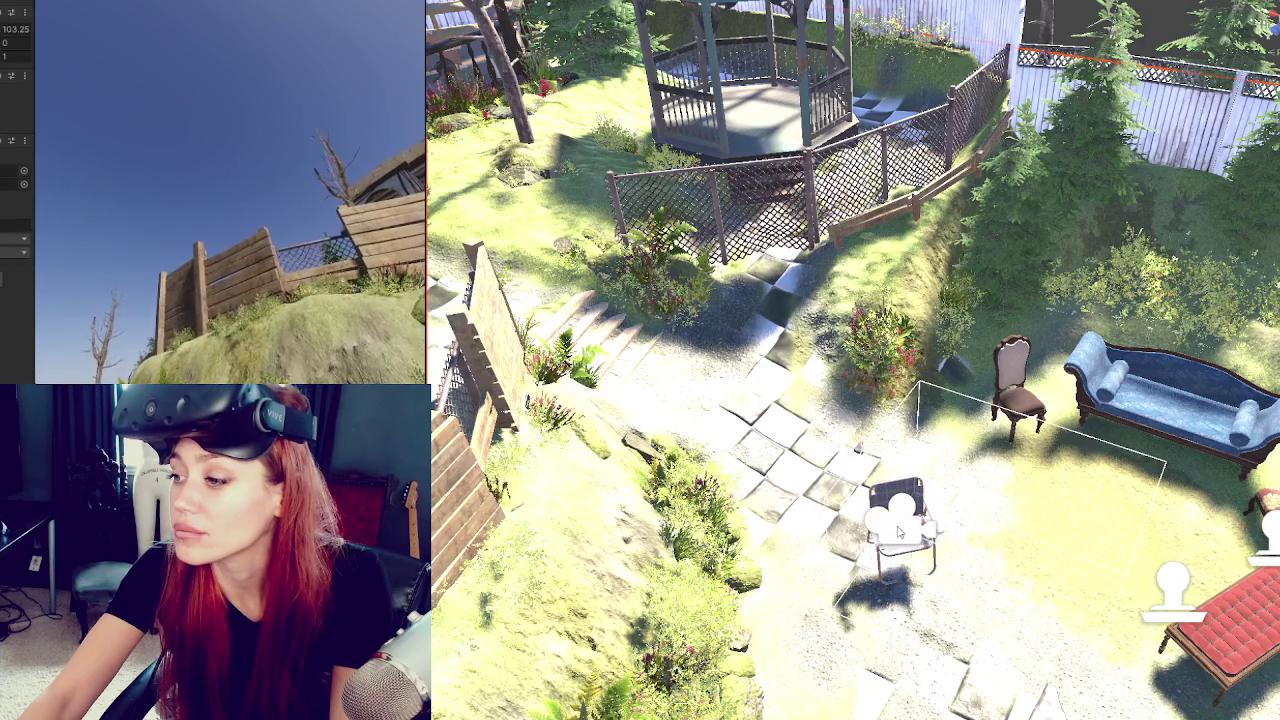
{"action": "left_click", "coordinate": [905, 551]}
{"action": "key", "text": "f"}
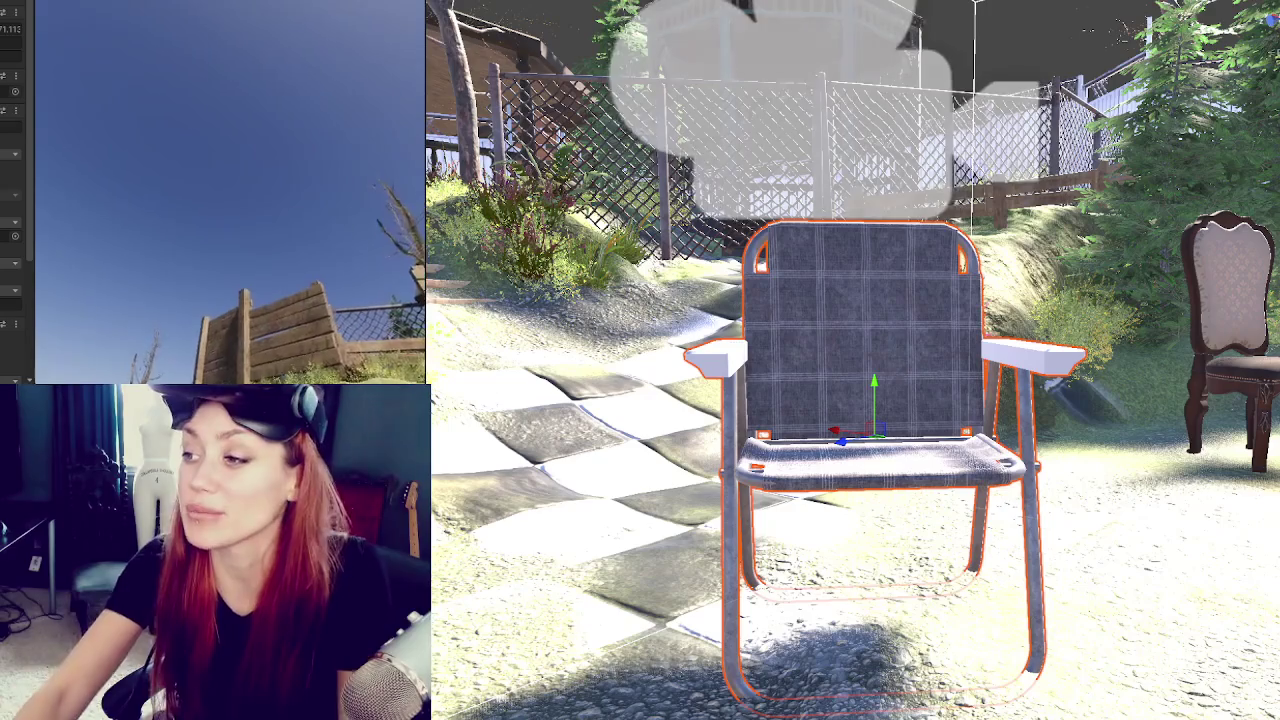
{"action": "left_click_drag", "start_coordinate": [900, 430], "coordinate": [760, 489]}
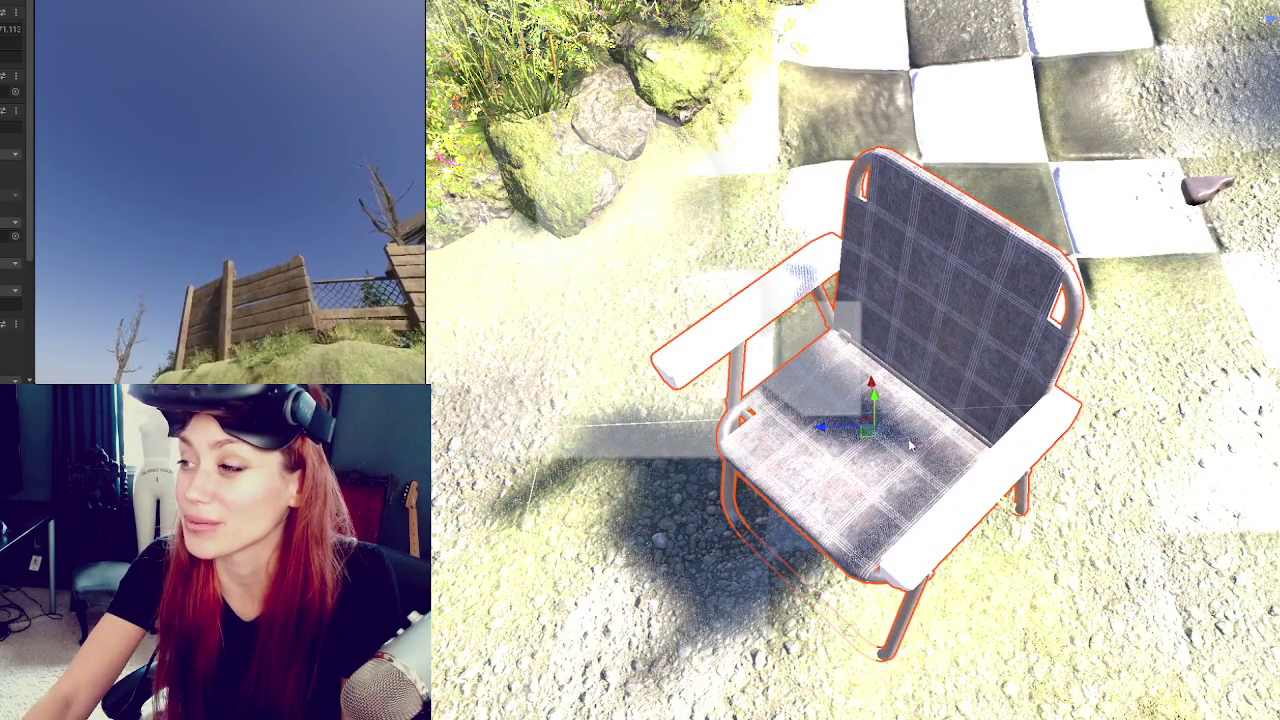
{"action": "left_click_drag", "start_coordinate": [885, 433], "coordinate": [920, 665]}
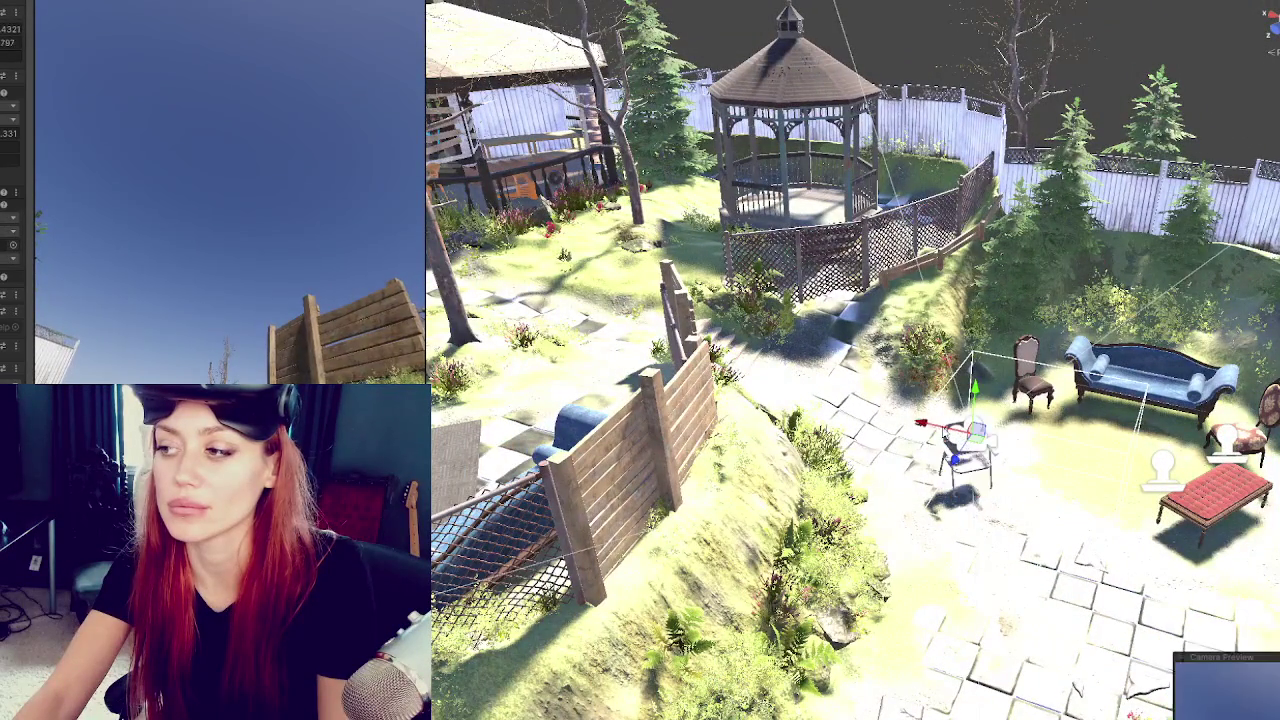
Bring the gazebo and sofas into view and move the VR camera to a new garden spot.
{"action": "left_click_drag", "start_coordinate": [636, 347], "coordinate": [1001, 361]}
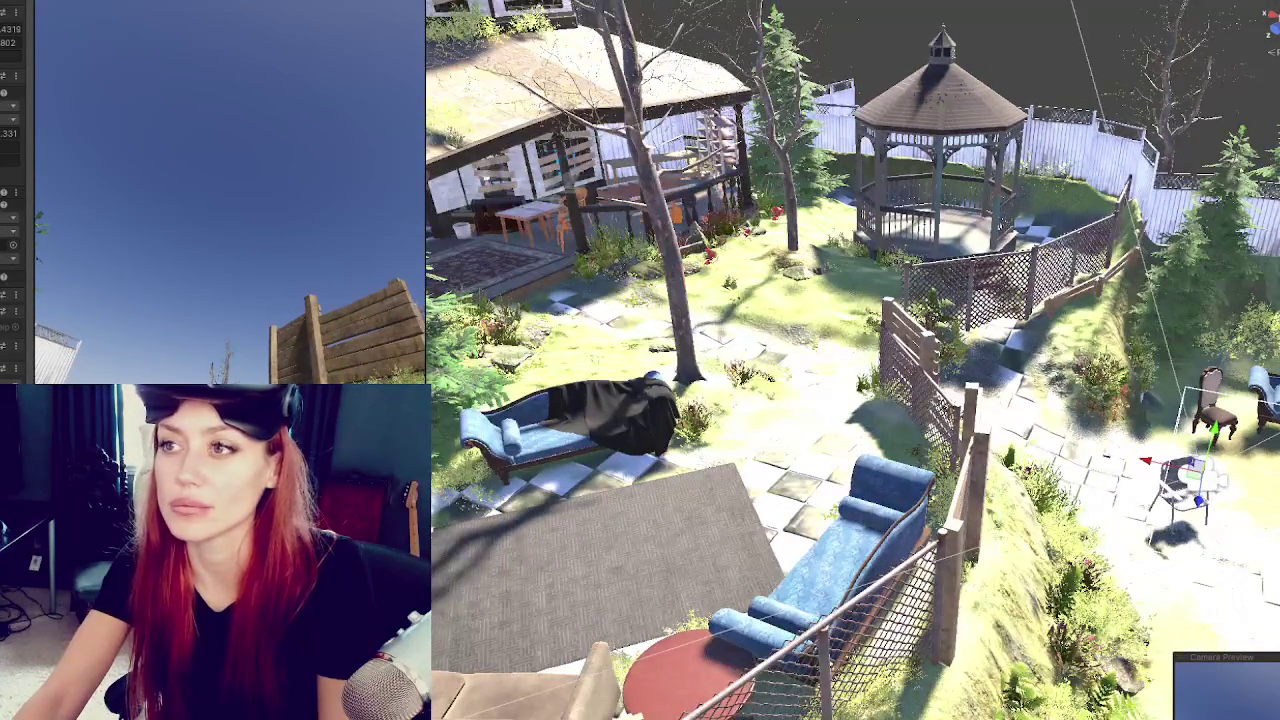
{"action": "mouse_move", "coordinate": [1197, 463]}
{"action": "left_mouse_down"}
{"action": "mouse_move", "coordinate": [1243, 513]}
{"action": "mouse_move", "coordinate": [590, 410]}
{"action": "mouse_move", "coordinate": [659, 507]}
{"action": "mouse_move", "coordinate": [570, 594]}
{"action": "mouse_move", "coordinate": [645, 508]}
{"action": "mouse_move", "coordinate": [640, 462]}
{"action": "left_mouse_up"}
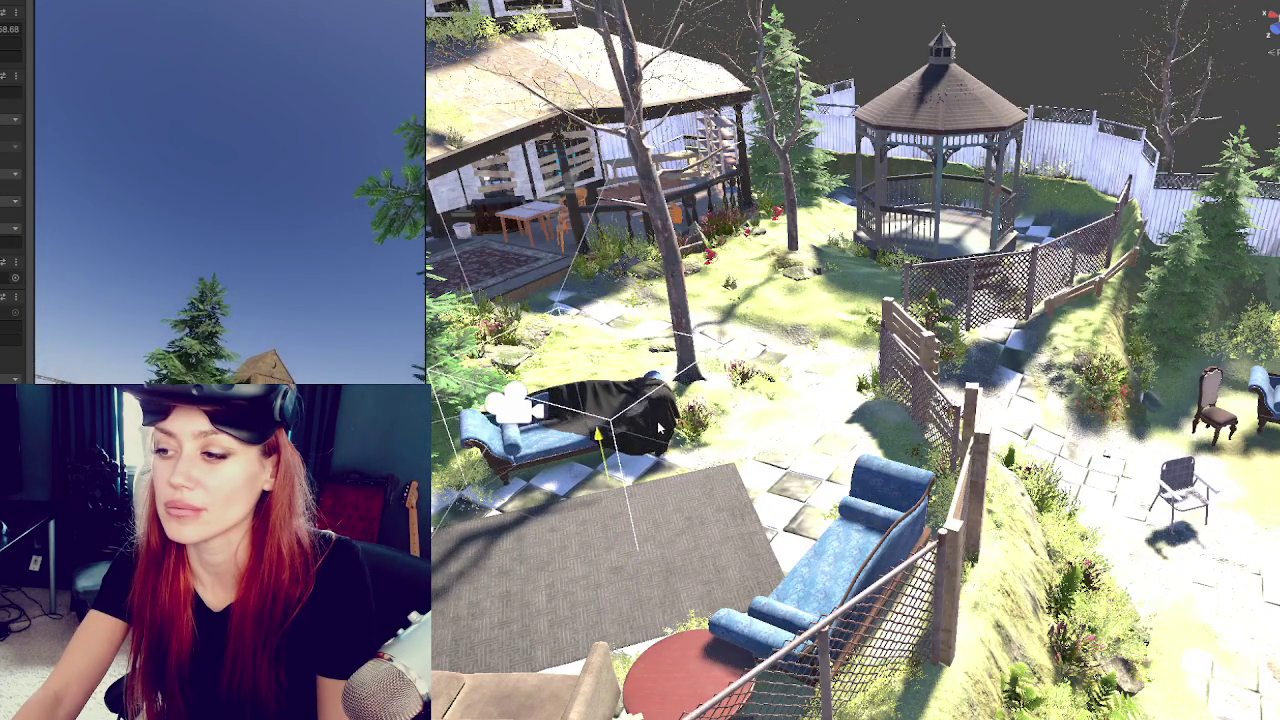